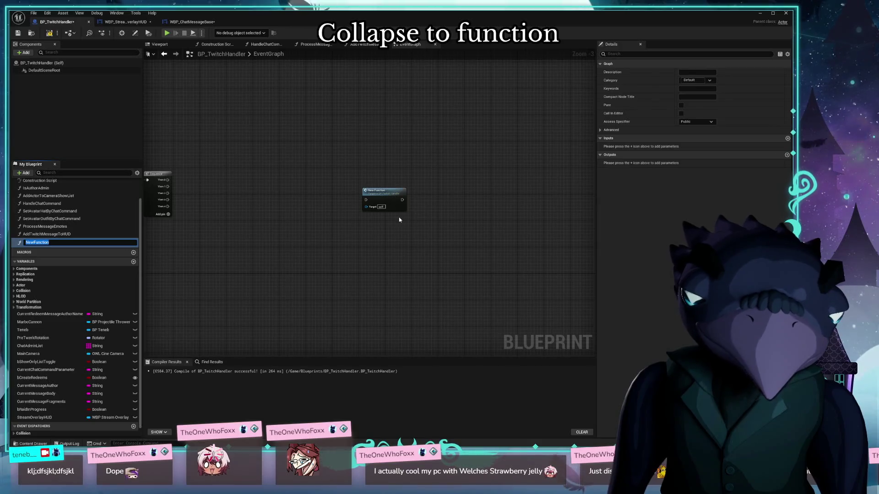
Name the new function EnsureWebsockConnection and wire Sequence Then 0 into its call node
type("EnsureWebso")
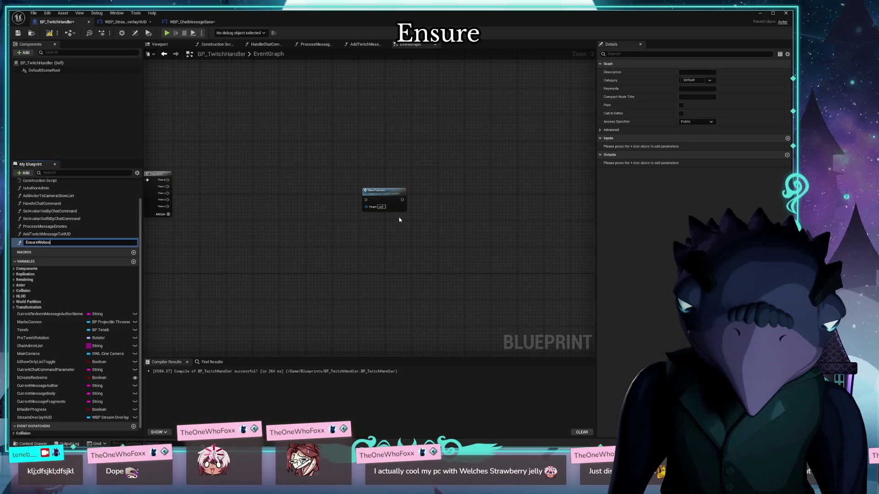
type("ckConn")
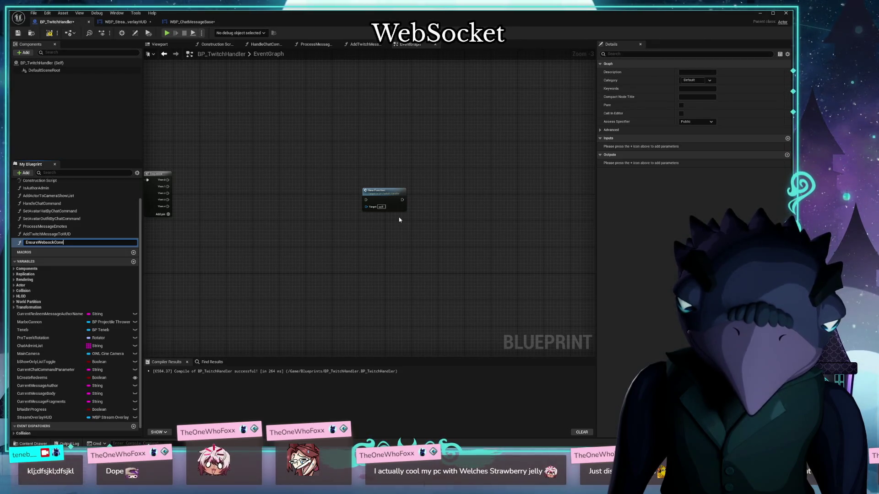
type("ection")
key("Return")
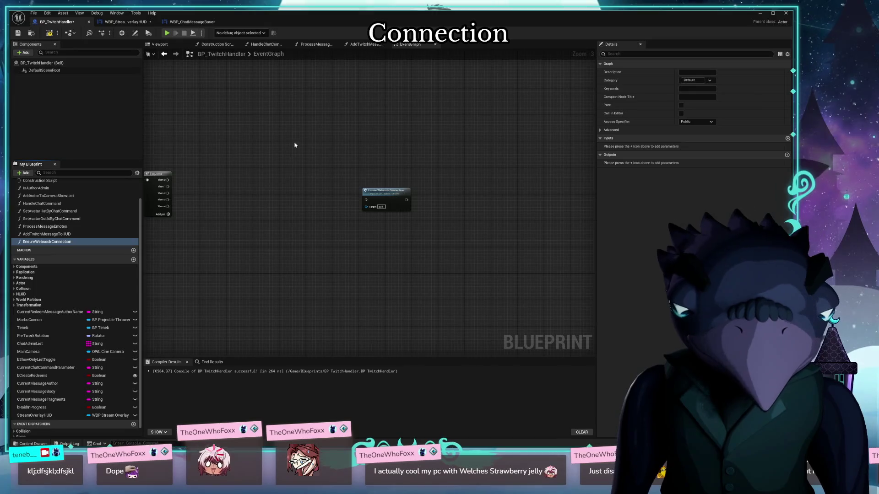
left_click_drag(493, 192, 341, 155)
scroll(329, 243, "up", 3)
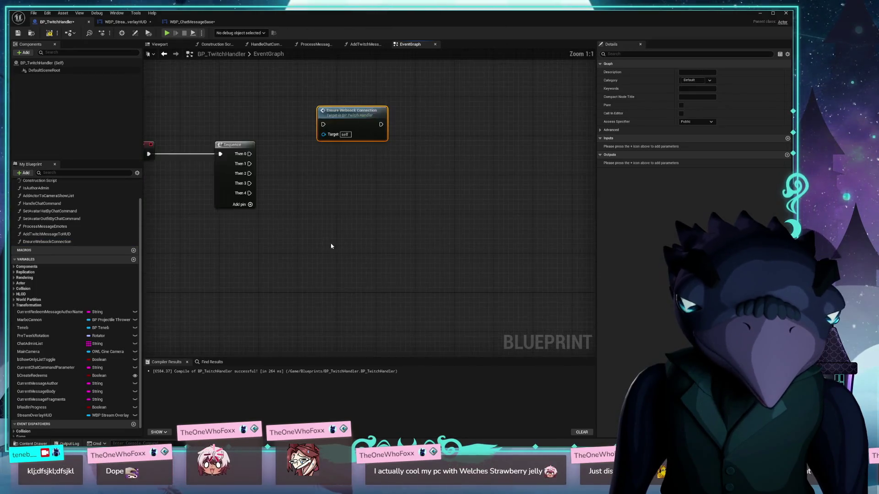
left_click_drag(293, 215, 353, 195)
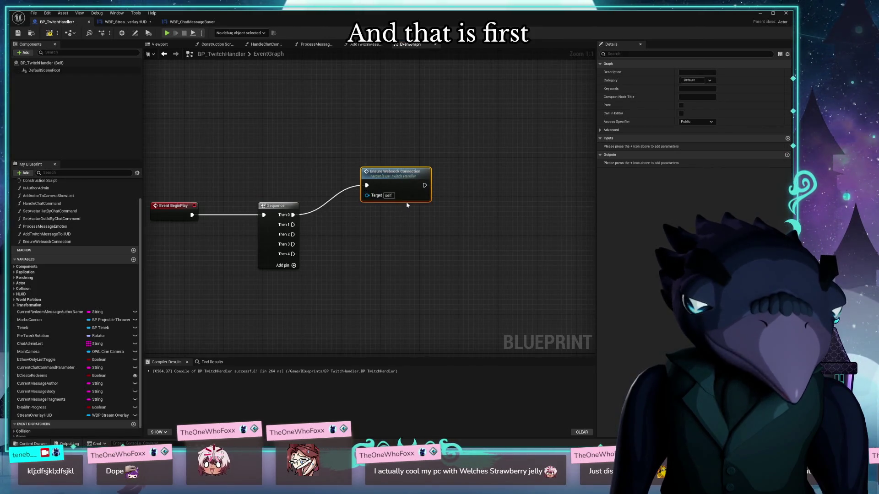
left_click(601, 131)
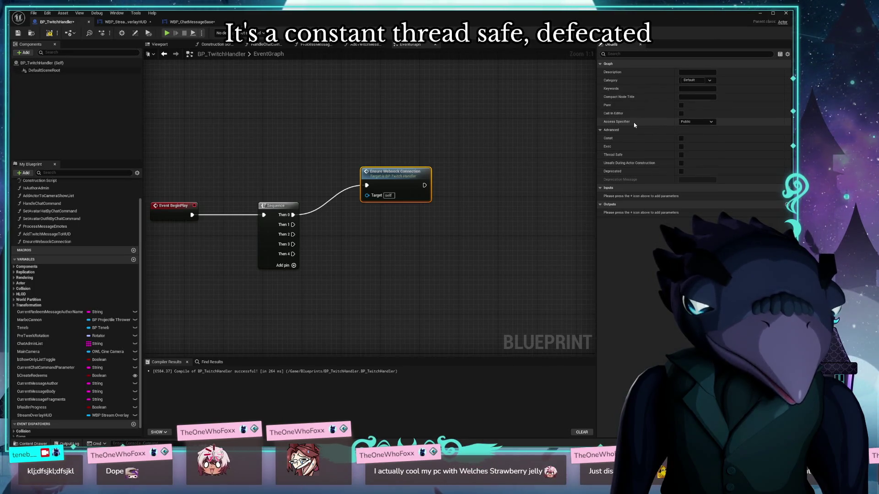
Set the function's Access Specifier to Private and open its graph from the call node
left_click(692, 122)
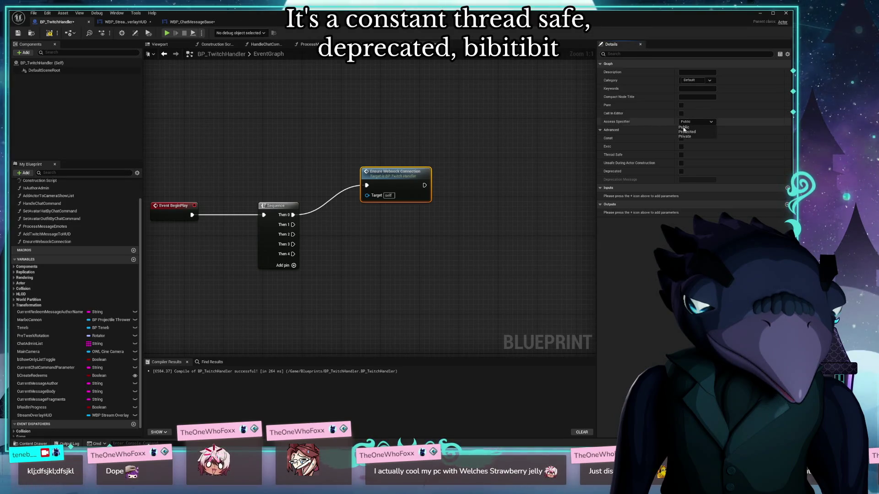
left_click(689, 137)
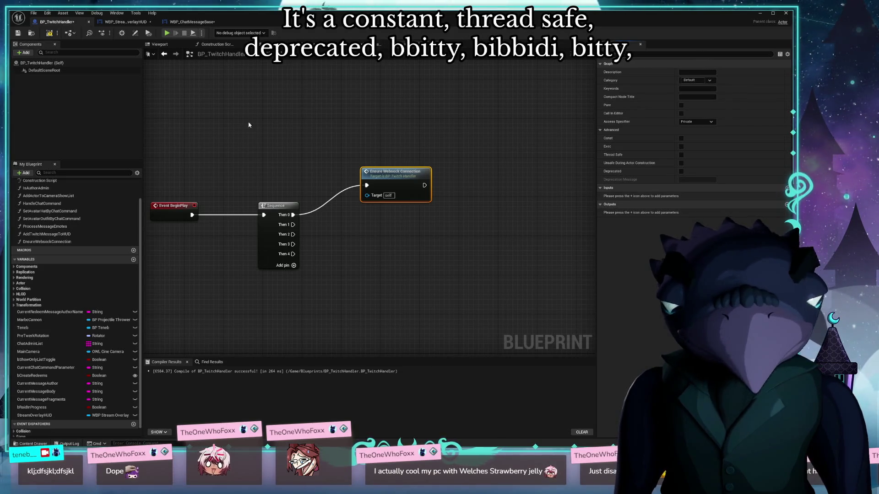
right_click(417, 183)
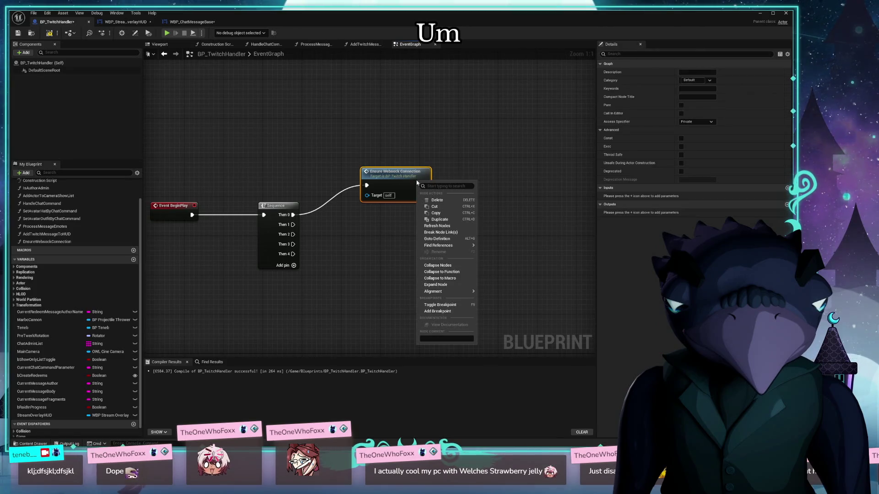
mouse_move(439, 246)
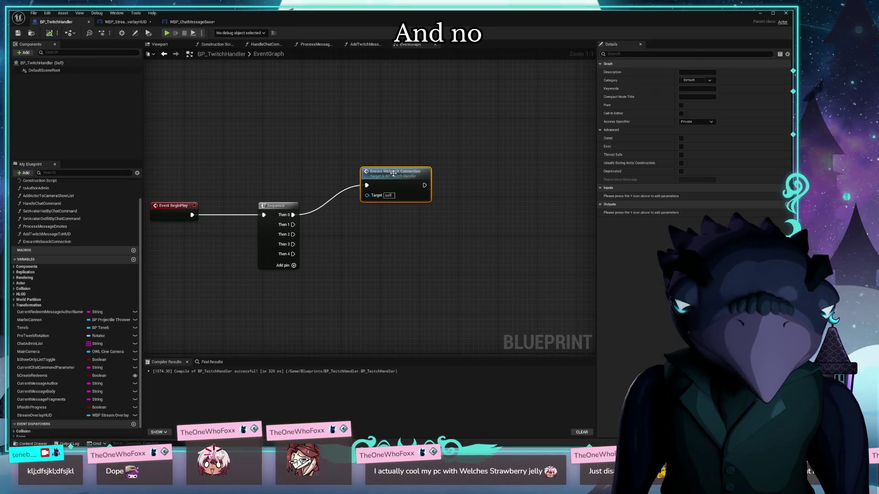
double_click(397, 172)
Add a reroute point on the exec wire and align it with the function entry node
mouse_move(384, 271)
left_mouse_down()
mouse_move(276, 290)
mouse_move(384, 284)
mouse_move(240, 230)
mouse_move(228, 198)
mouse_move(211, 225)
mouse_move(237, 278)
left_mouse_up()
mouse_move(253, 198)
left_mouse_down()
mouse_move(232, 188)
mouse_move(233, 205)
left_mouse_up()
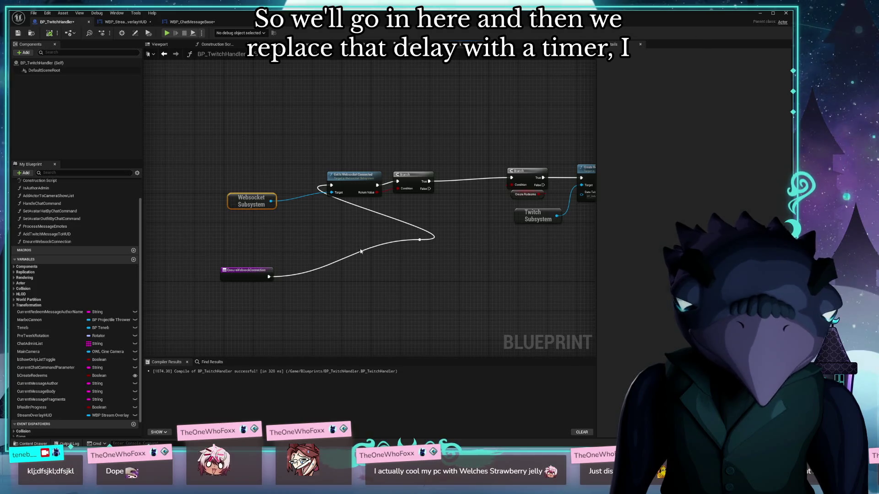
double_click(419, 239)
mouse_move(419, 239)
left_mouse_down()
mouse_move(335, 254)
mouse_move(276, 177)
left_mouse_up()
mouse_move(243, 272)
left_mouse_down()
mouse_move(209, 177)
mouse_move(230, 173)
left_mouse_up()
Align Get Is Websocket Connected, Websocket Subsystem and the Branch along a straight exec wire
scroll(362, 238, "up", 2)
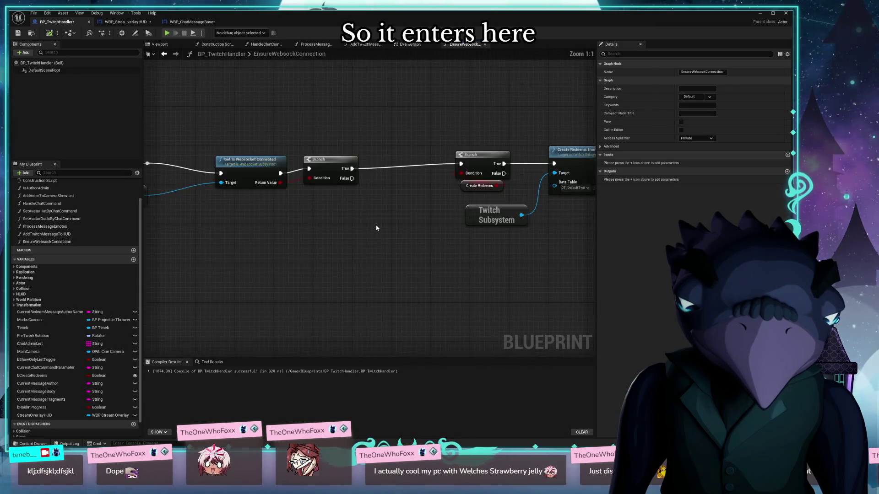
left_click_drag(334, 170, 319, 161)
left_click_drag(215, 217, 192, 203)
left_click_drag(424, 231, 366, 222)
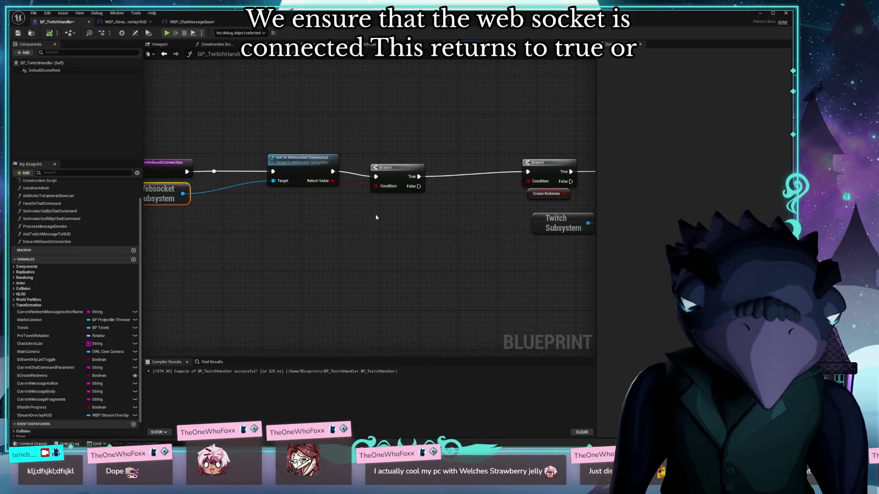
left_click_drag(399, 171, 432, 239)
type("tim")
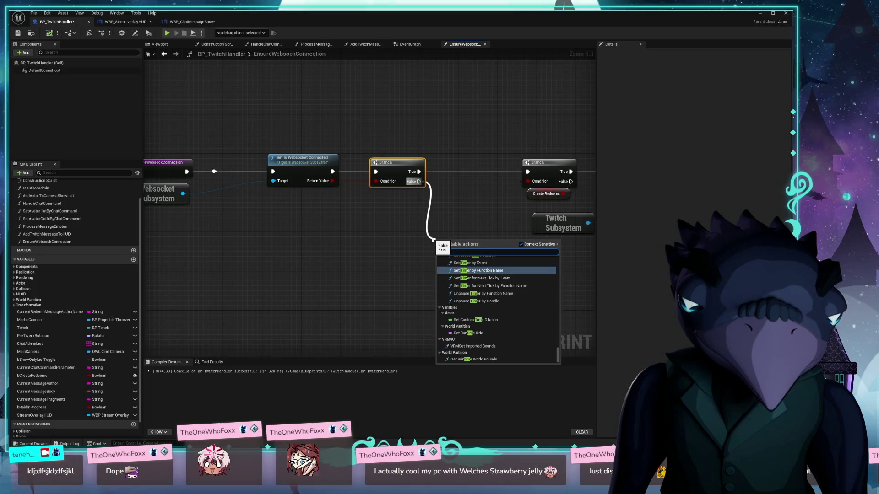
Add a Set Timer by Event node after the Branch's False output, then delete it
scroll(505, 273, "up", 1)
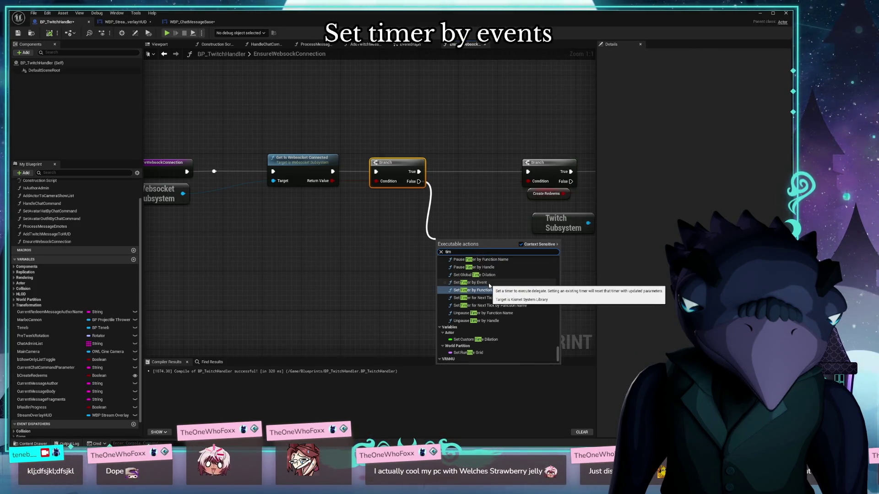
left_click(488, 282)
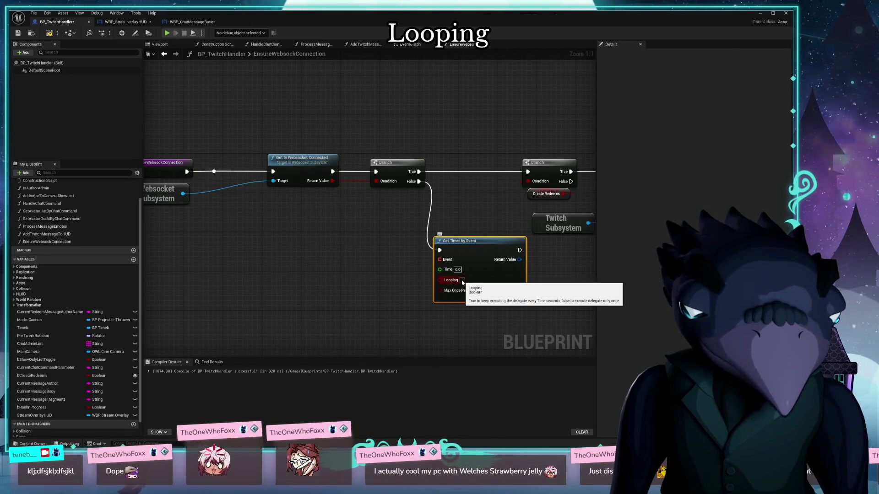
left_click_drag(476, 250, 479, 250)
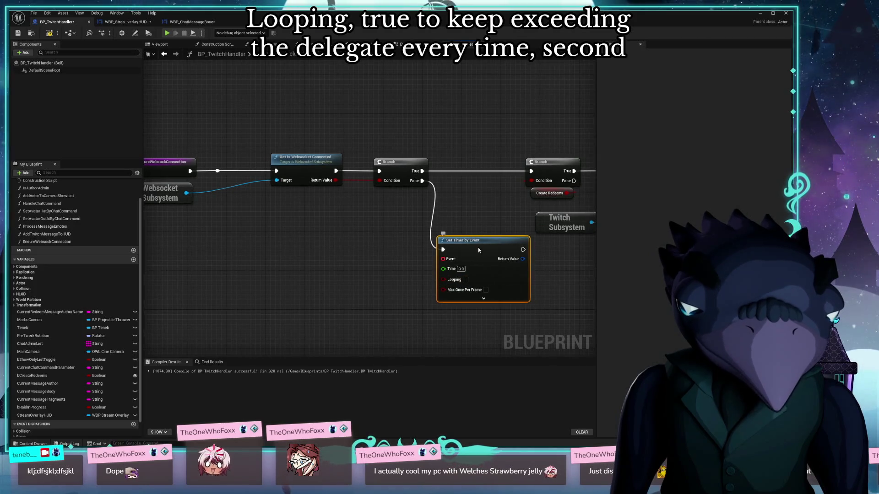
key("Delete")
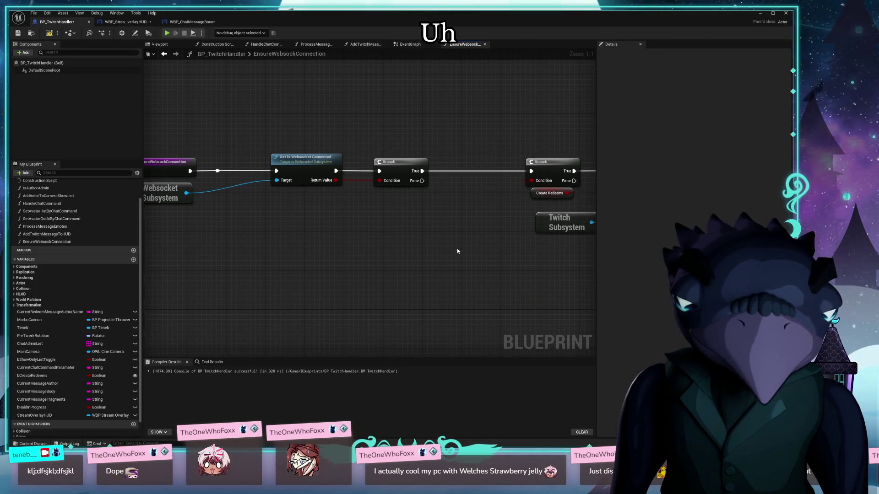
key("Home")
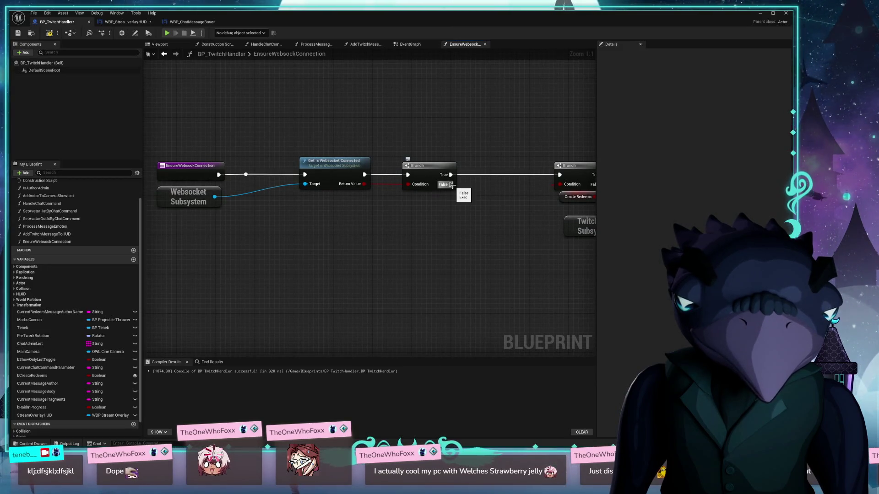
Loop Branch False back to Get Is Websocket Connected, then search 'wait' and 'timer' actions from it
mouse_move(451, 184)
left_mouse_down()
mouse_move(295, 186)
mouse_move(386, 185)
mouse_move(388, 175)
mouse_move(364, 271)
left_mouse_up()
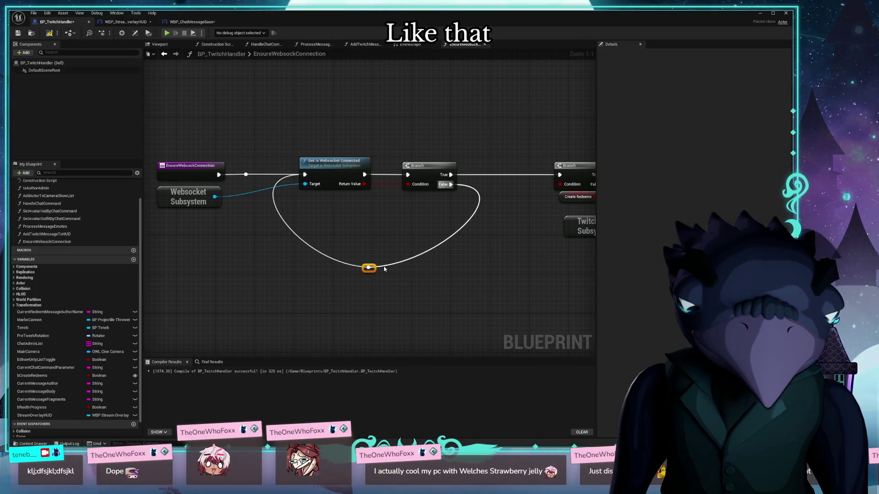
mouse_move(451, 185)
left_mouse_down()
mouse_move(428, 238)
mouse_move(415, 235)
left_mouse_up()
type("wait")
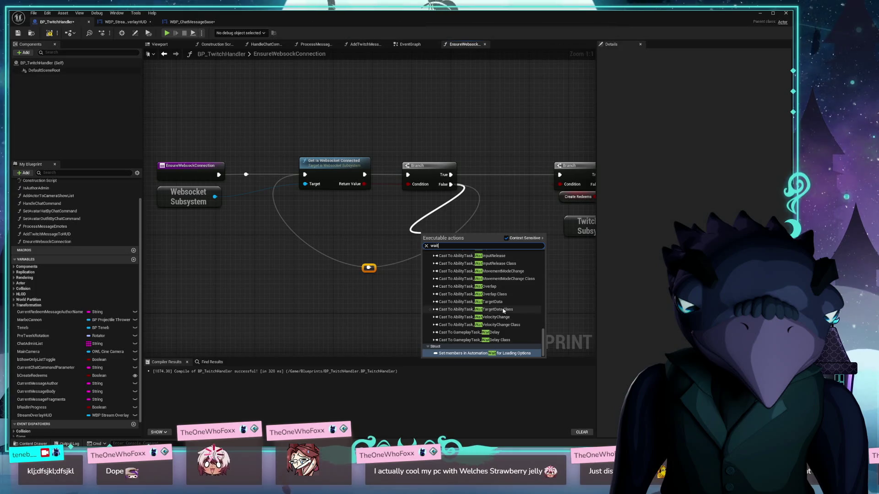
scroll(503, 311, "up", 5)
left_click_drag(544, 322, 556, 247)
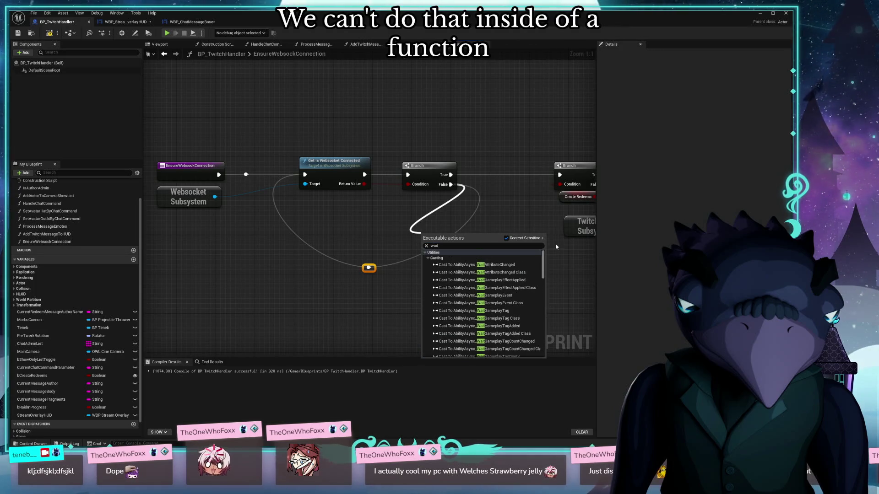
left_click(369, 242)
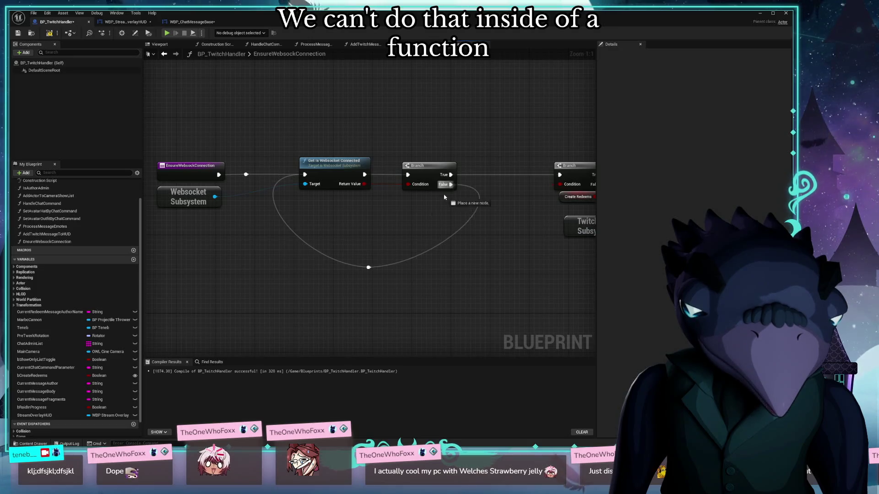
left_click_drag(451, 184, 394, 212)
type("timer")
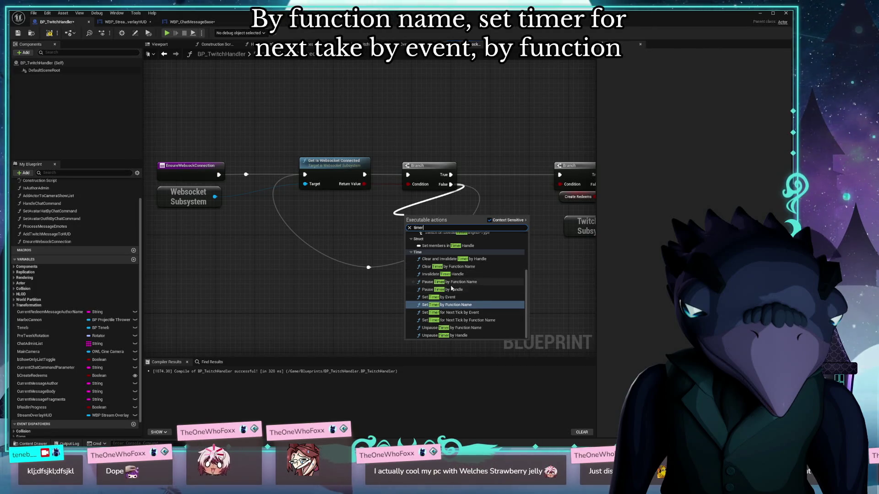
Add a Set Timer by Function Name node after False with Time set to 1
left_click(448, 305)
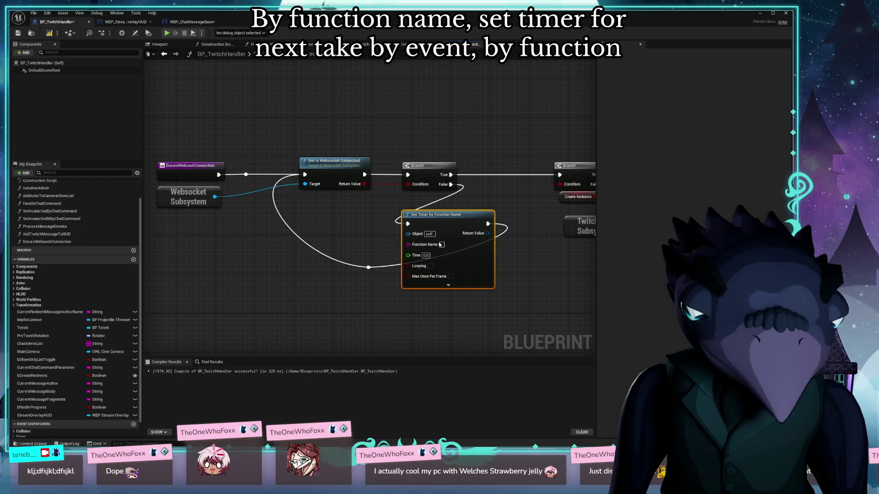
mouse_move(458, 219)
left_mouse_down()
mouse_move(419, 228)
mouse_move(440, 230)
left_mouse_up()
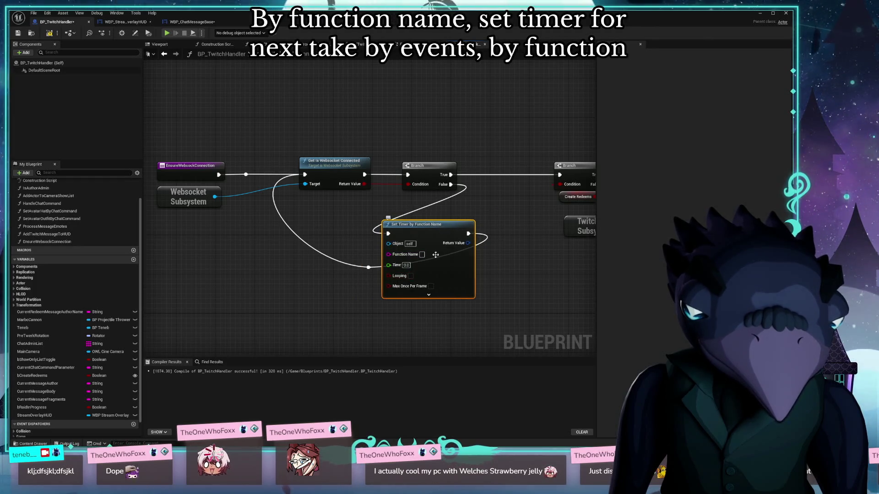
type("1")
key("Return")
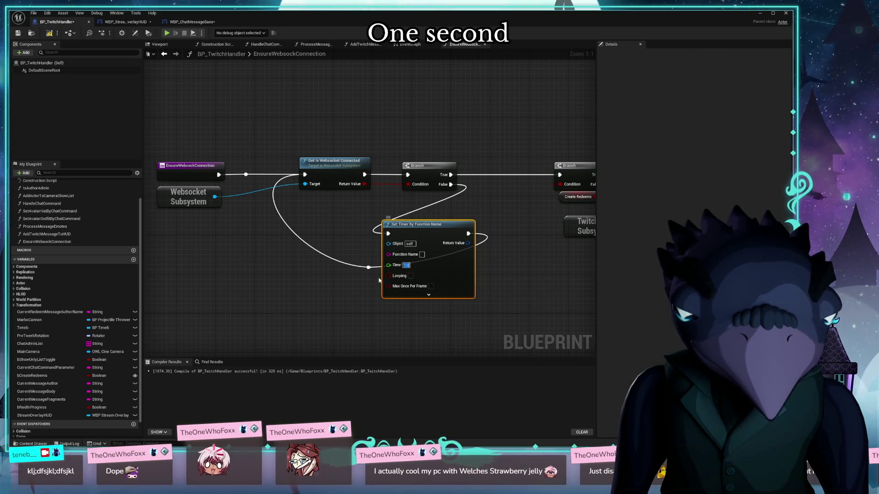
mouse_move(423, 232)
left_mouse_down()
mouse_move(399, 234)
mouse_move(461, 238)
left_mouse_up()
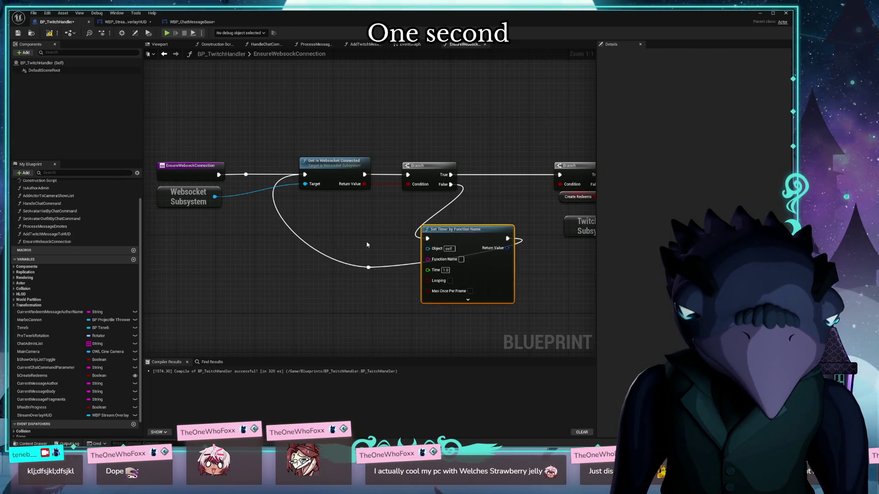
Place the Set Timer node under the Branch with the loop wire's reroute knot beneath it
left_click(369, 267)
mouse_move(369, 269)
left_mouse_down()
mouse_move(487, 352)
mouse_move(418, 290)
mouse_move(471, 176)
left_mouse_up()
left_click_drag(381, 297, 365, 337)
left_click_drag(439, 214, 421, 179)
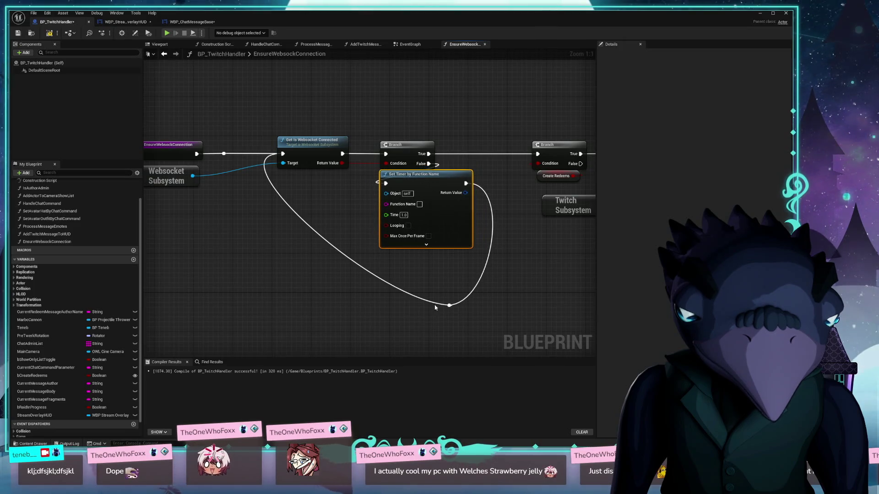
right_click(449, 305)
left_click(485, 290)
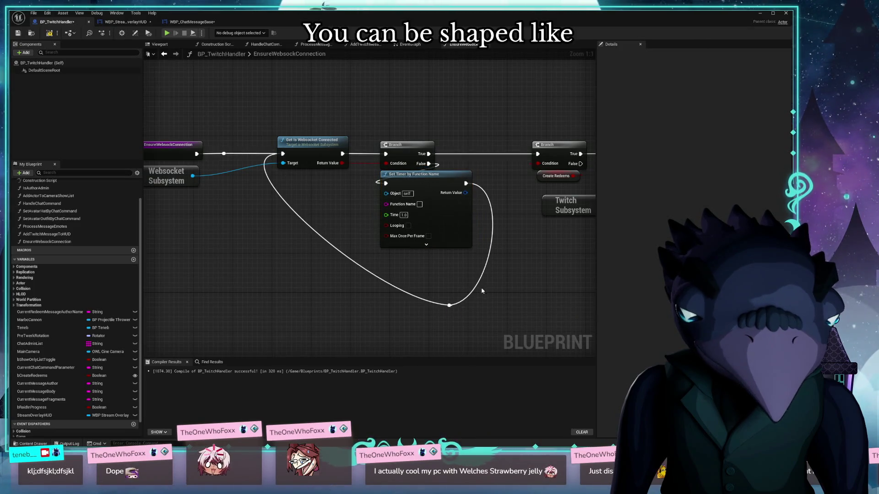
mouse_move(456, 291)
left_mouse_down()
mouse_move(434, 311)
mouse_move(440, 302)
mouse_move(402, 273)
left_mouse_up()
left_click_drag(466, 305, 444, 329)
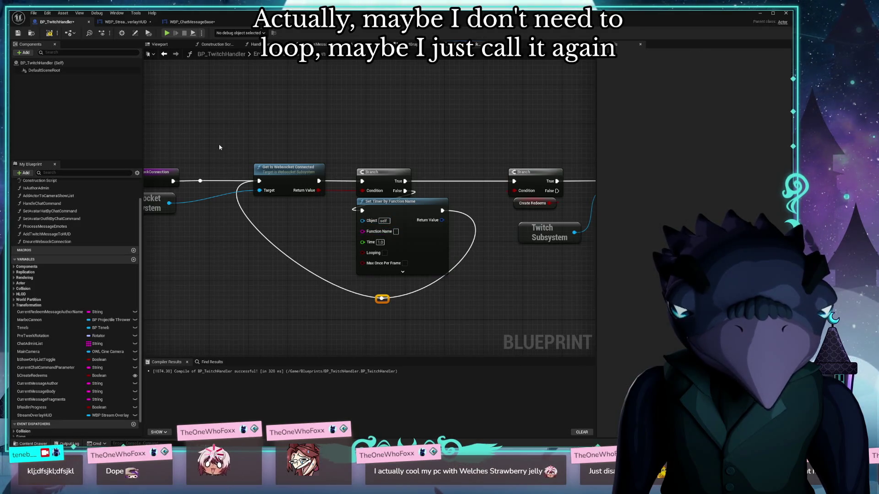
left_click(192, 185)
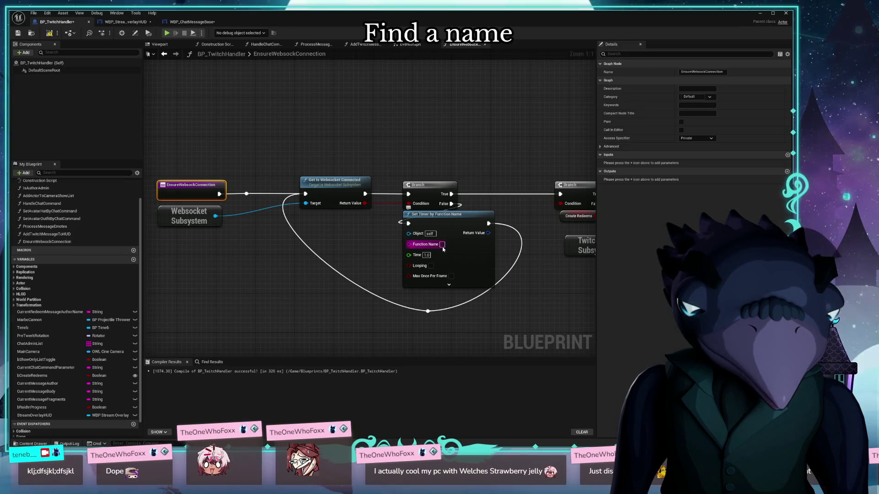
Set the timer's Function Name to EnsureWebsockConnection and delete the loop wire's reroute knot
left_click(443, 248)
type("EnsureWebsockConnection")
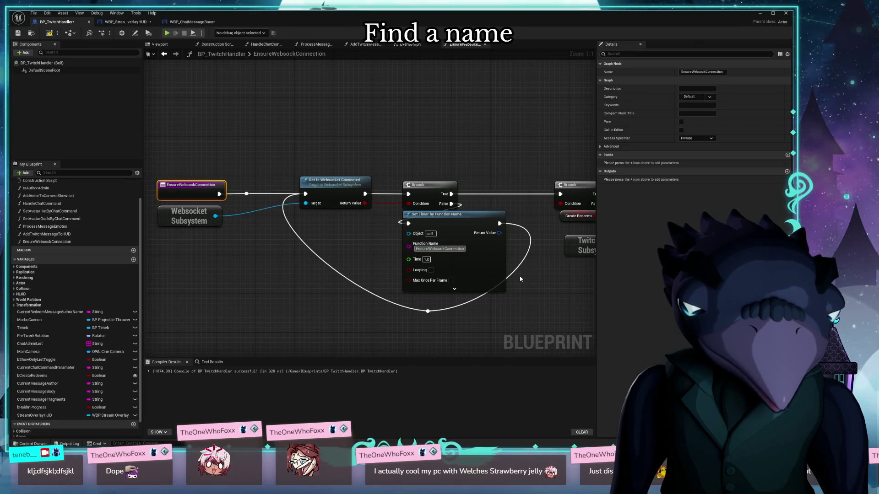
left_click(521, 278)
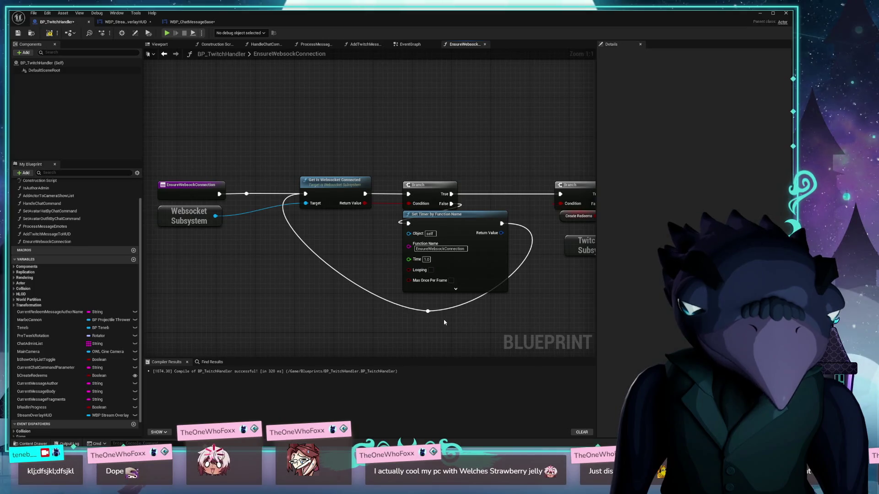
key("Delete")
Reposition the Set Timer node and select the second Branch and Create Redeems getter
mouse_move(452, 221)
left_mouse_down()
mouse_move(437, 260)
mouse_move(475, 237)
mouse_move(470, 226)
left_mouse_up()
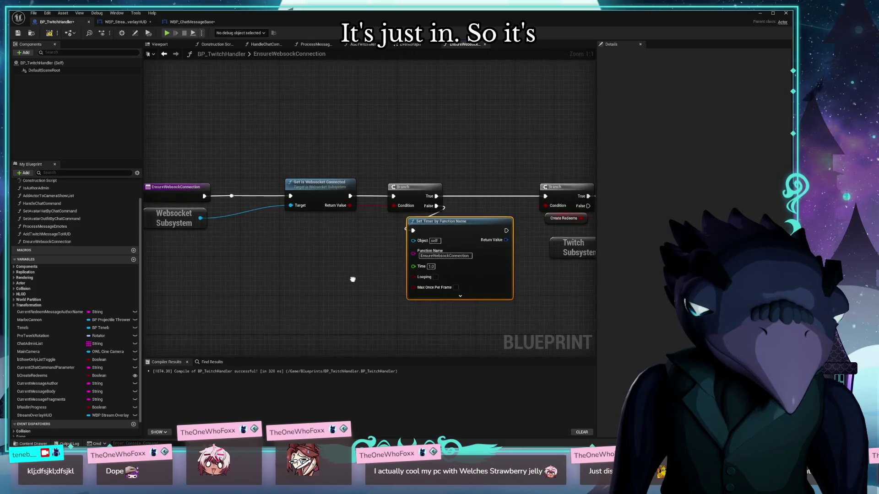
left_click_drag(375, 278, 351, 262)
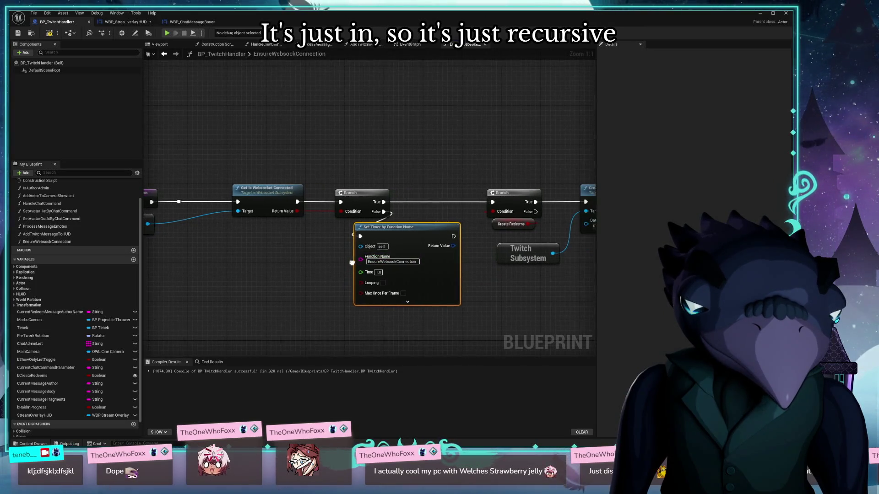
left_click(515, 210)
left_click_drag(514, 210, 430, 222)
left_click(415, 241)
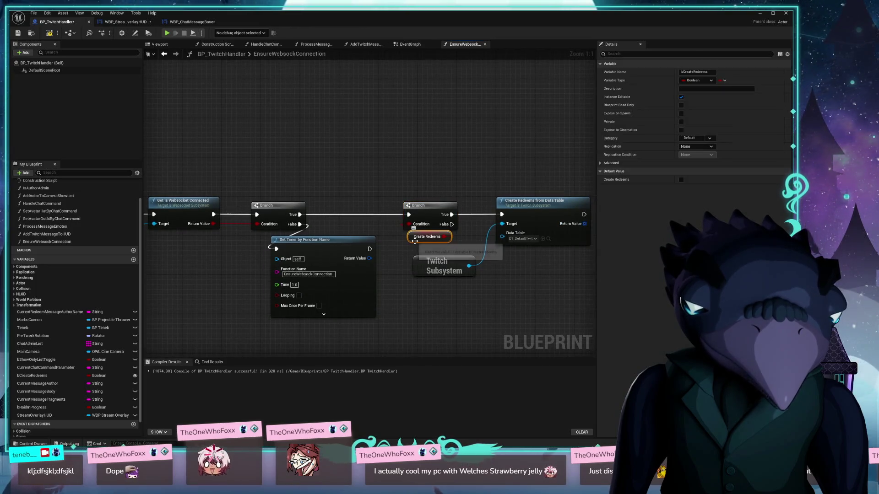
Move the Create Redeems getter left and nudge the Twitch Subsystem node up-left
mouse_move(414, 240)
left_mouse_down()
mouse_move(276, 231)
mouse_move(296, 257)
mouse_move(443, 252)
left_mouse_up()
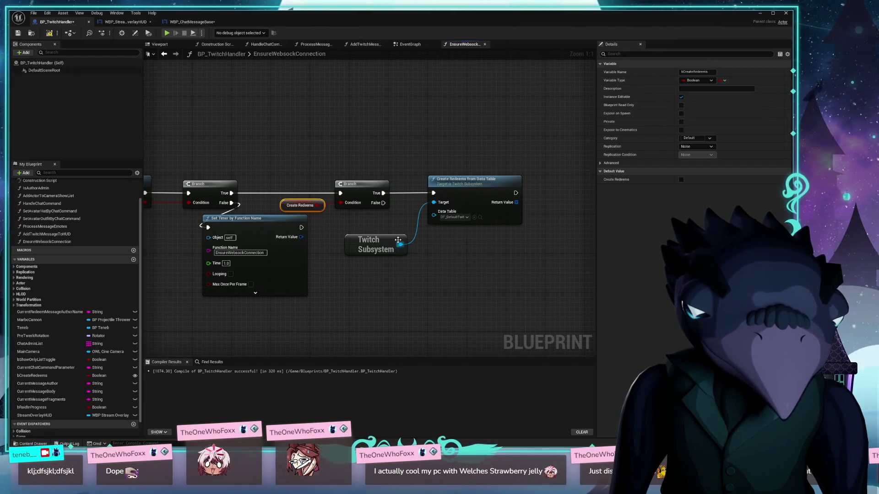
mouse_move(391, 244)
left_mouse_down()
mouse_move(386, 230)
mouse_move(389, 238)
left_mouse_up()
Search for a 'note' action, cancel it, and select the Branch and redeem-creation nodes
left_click_drag(388, 197, 388, 202)
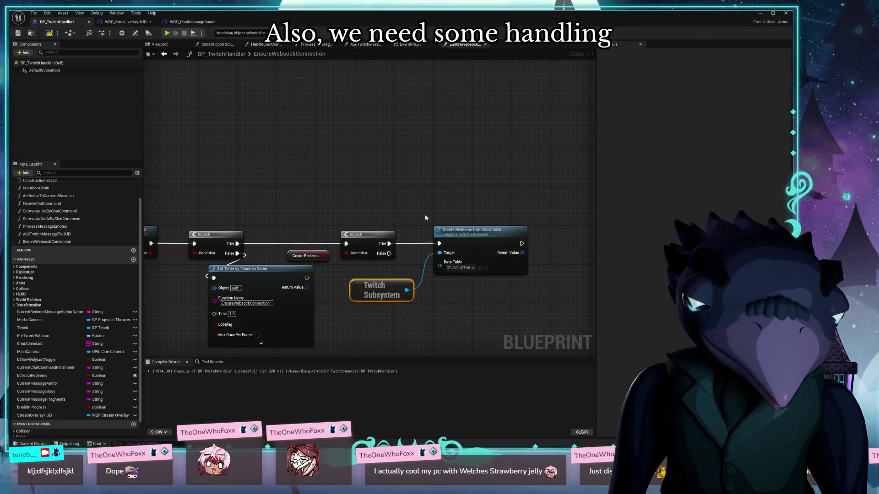
right_click(411, 220)
type("note")
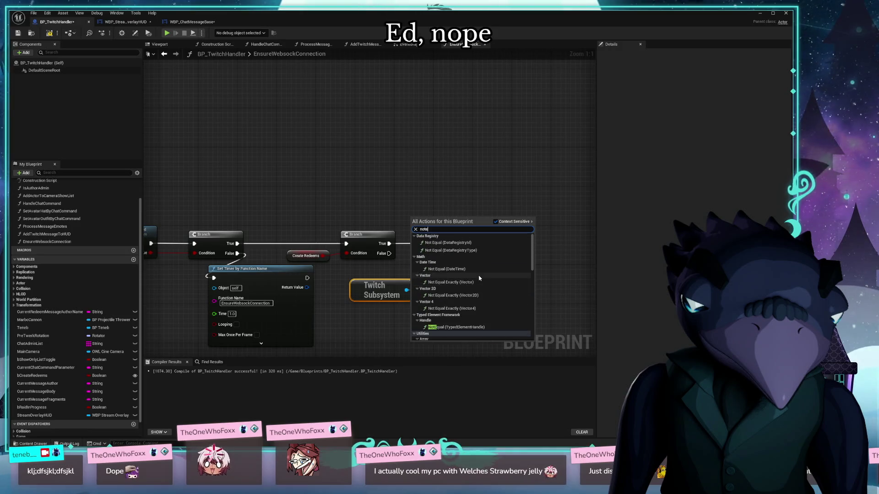
key("Escape")
left_click_drag(472, 176, 439, 161)
mouse_move(513, 200)
left_mouse_down()
mouse_move(495, 156)
mouse_move(351, 255)
mouse_move(265, 256)
mouse_move(325, 262)
left_mouse_up()
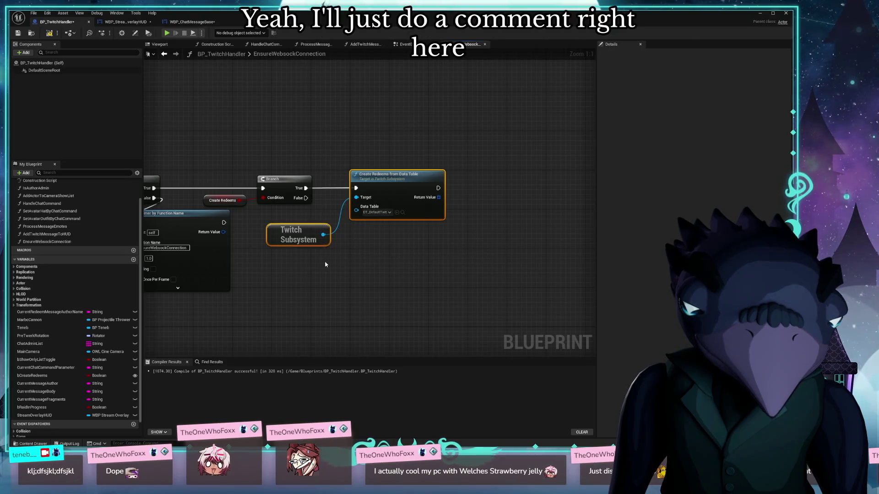
Wrap the selected nodes in a comment about not re-creating existing redeems on websocket reconnect
key("c")
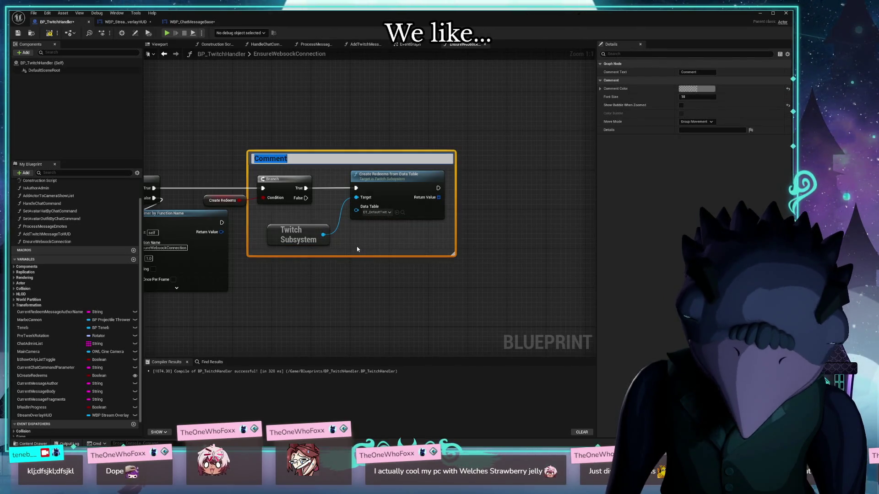
type("Add som")
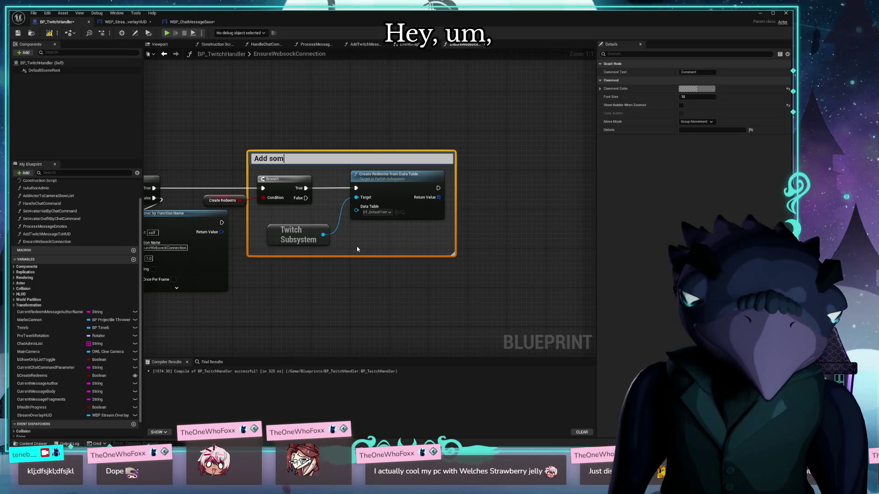
type("e stuff to make s")
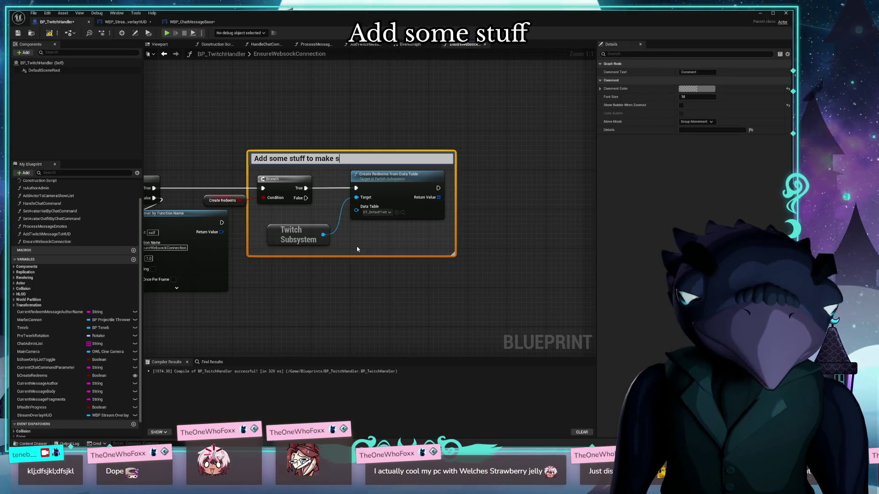
type("ure we're not trying")
type(" to re-cr")
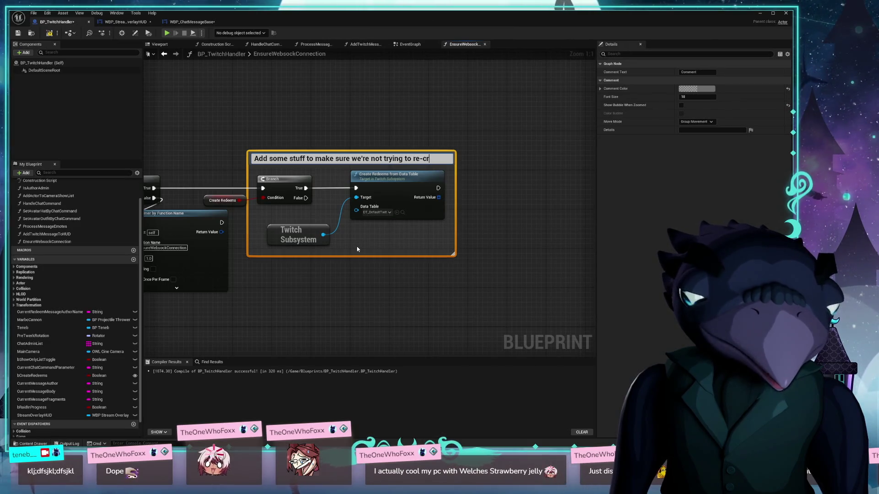
type("eate existing redeems ")
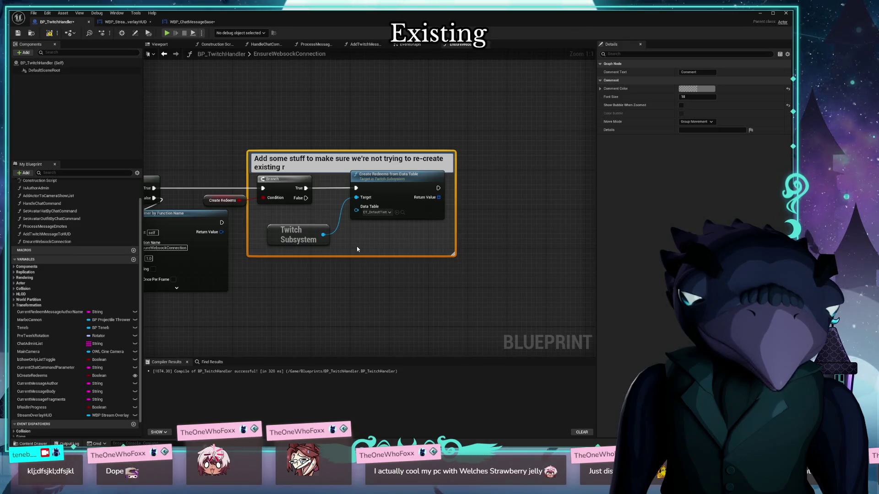
type("on we")
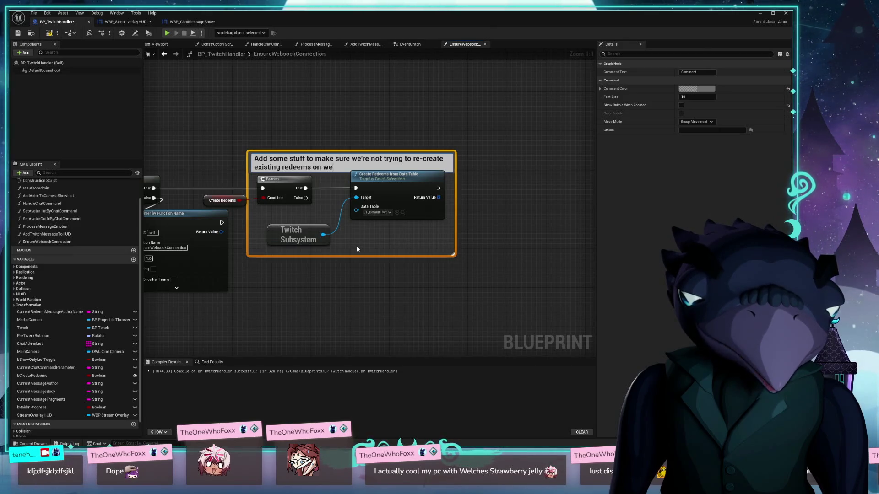
type("bsocket reconnect")
key("Return")
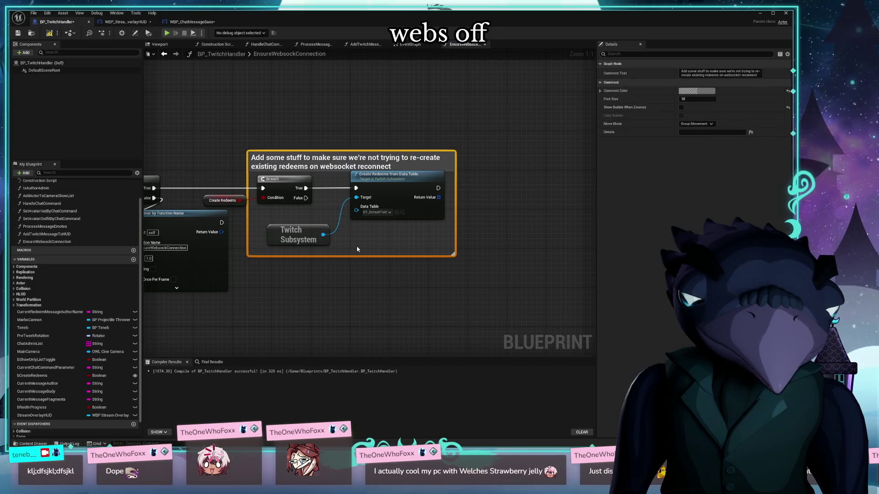
Wire the EnsureWebsockConnection entry node into Get Is Websocket Connected and review the function graph
left_click_drag(353, 257, 539, 217)
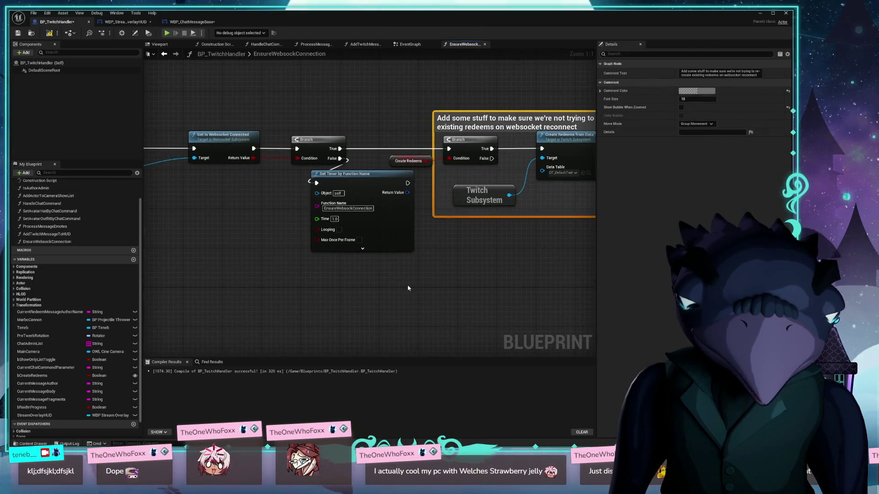
left_click_drag(332, 287, 365, 335)
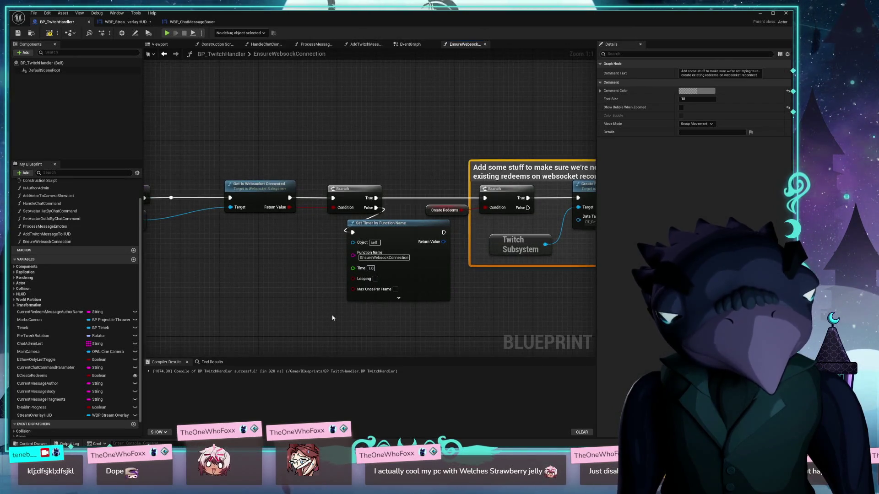
mouse_move(332, 318)
left_mouse_down()
mouse_move(275, 316)
mouse_move(240, 302)
left_mouse_up()
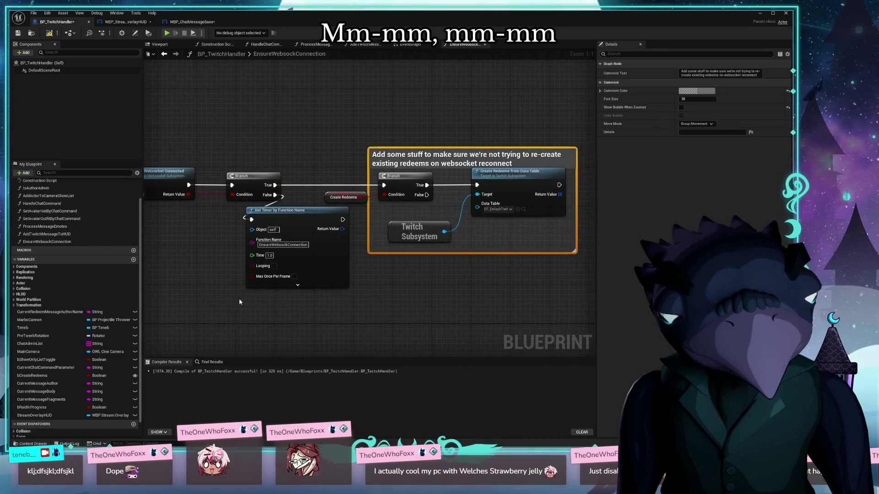
left_click_drag(393, 270, 320, 271)
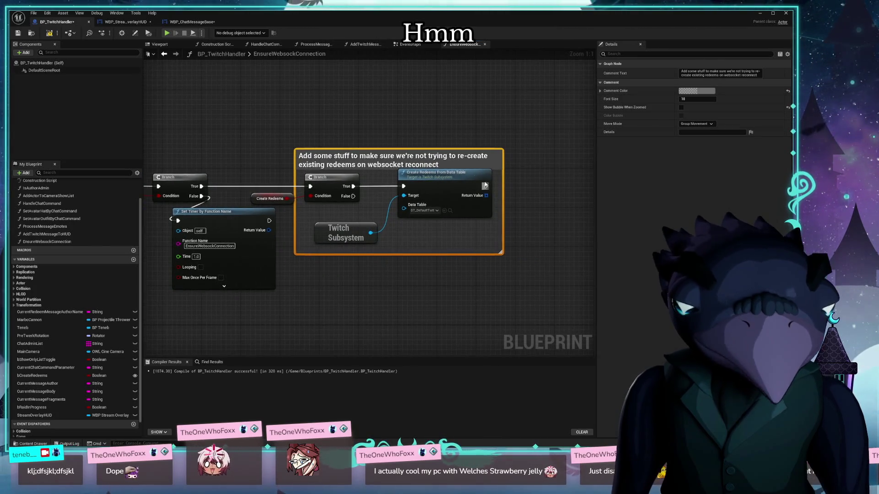
left_click(447, 179)
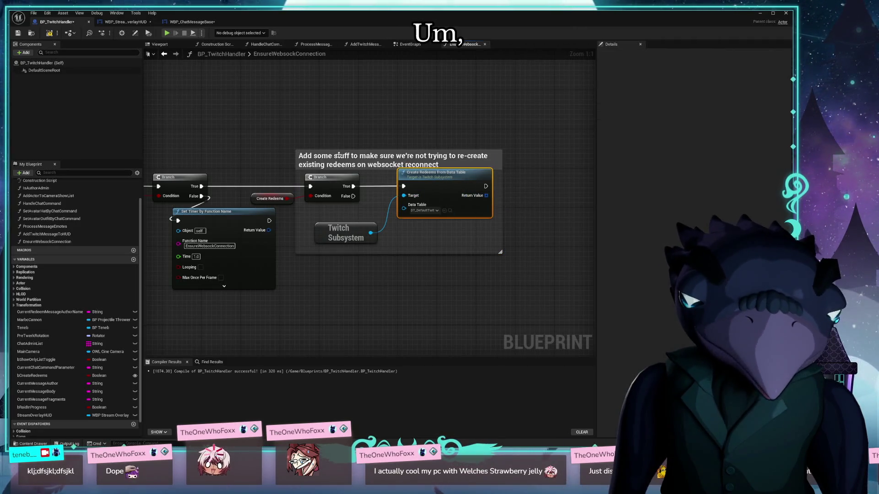
left_click_drag(336, 162, 412, 142)
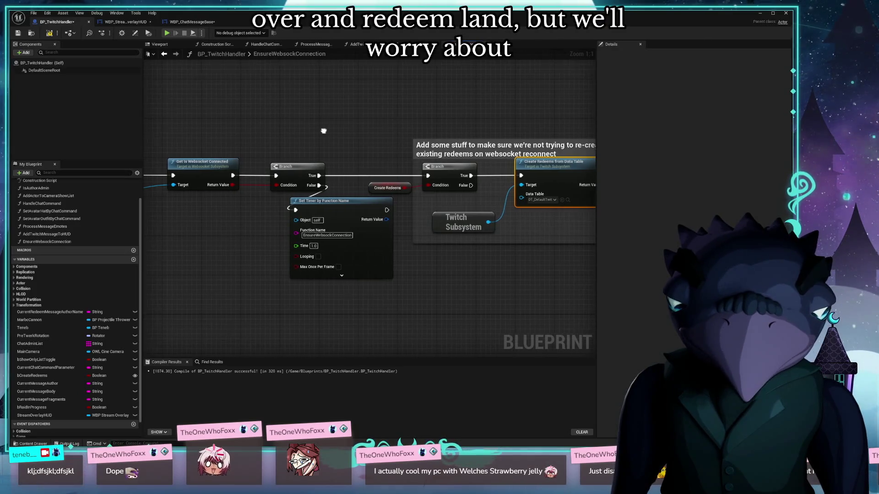
left_click_drag(145, 131, 385, 111)
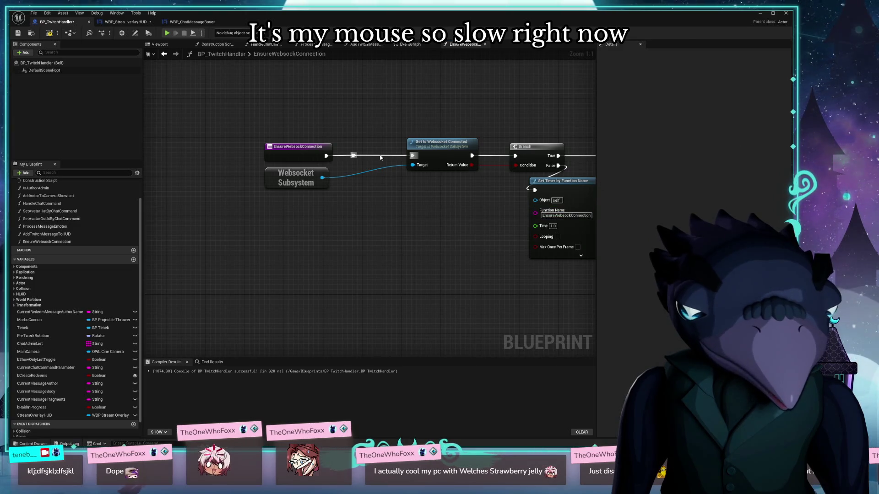
left_click_drag(330, 155, 416, 158)
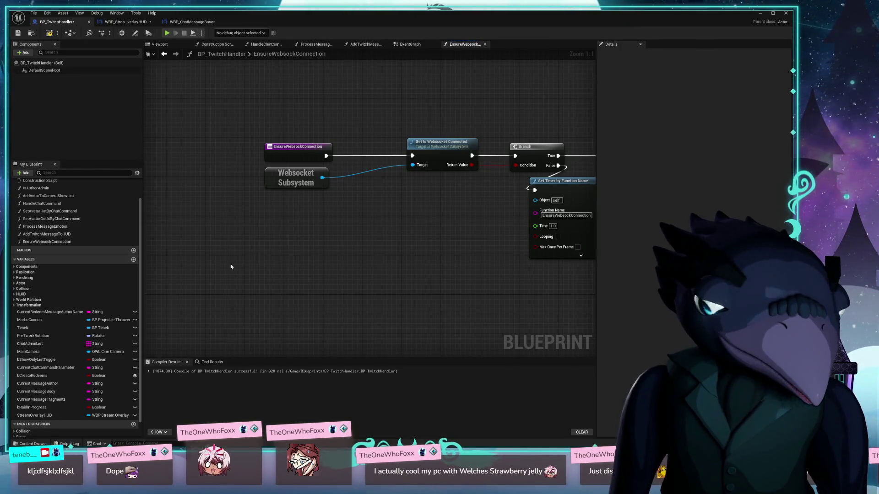
left_click_drag(296, 238, 233, 247)
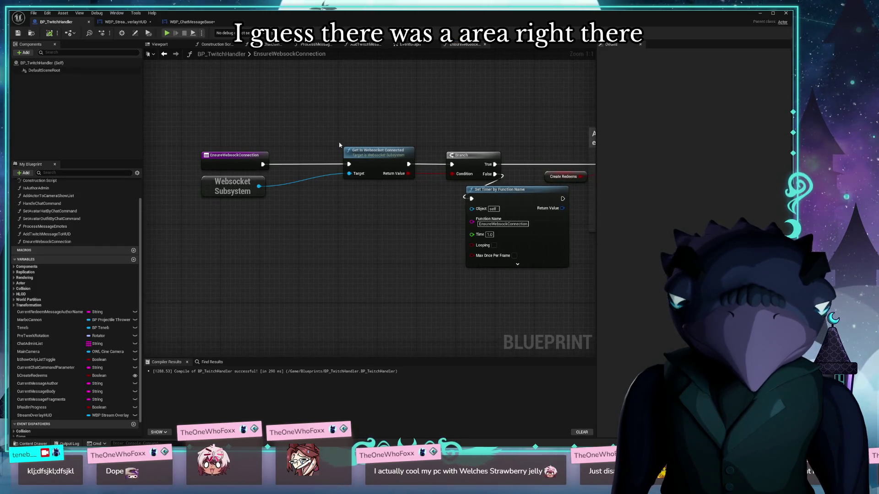
scroll(337, 149, "down", 4)
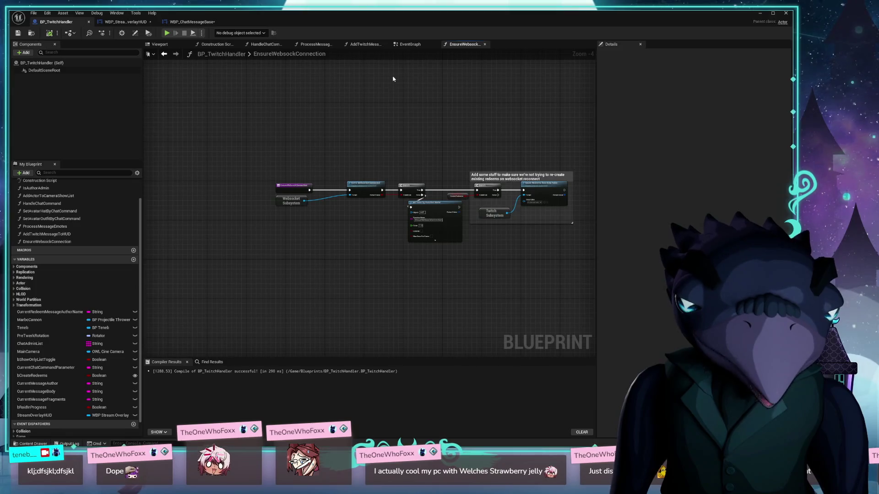
left_click(400, 44)
Rename the function to EnsureWebsocketConnection and recompile the blueprint
scroll(359, 171, "up", 2)
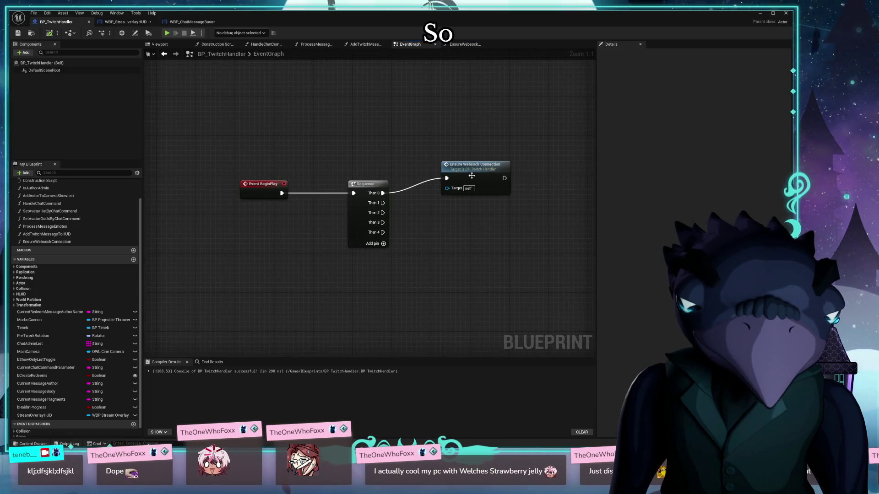
left_click_drag(478, 171, 467, 178)
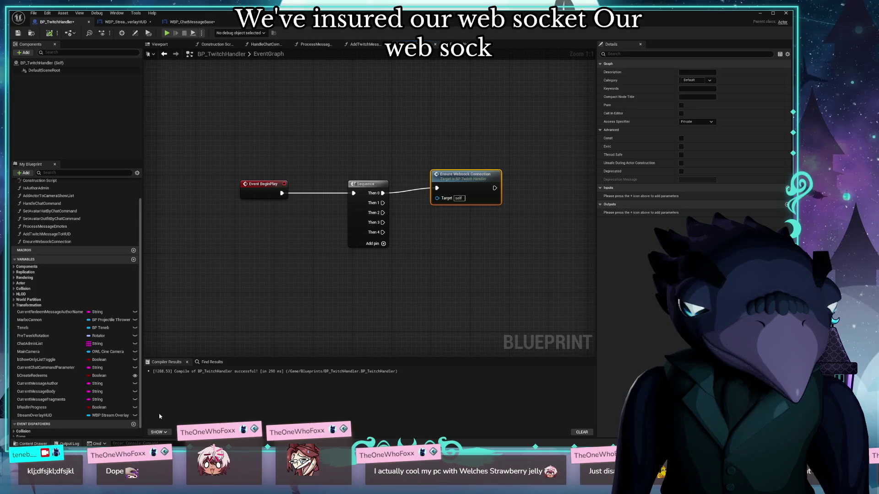
left_click(46, 242)
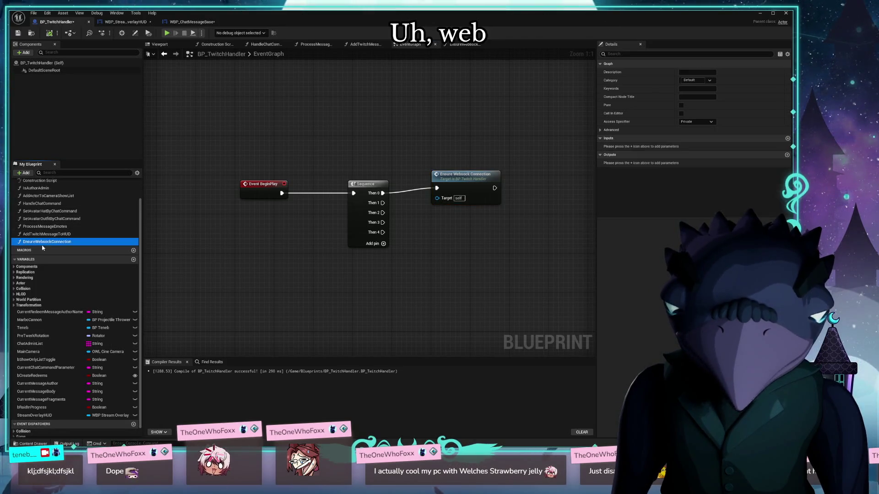
left_click(64, 242)
type("et")
key("Return")
left_click(50, 34)
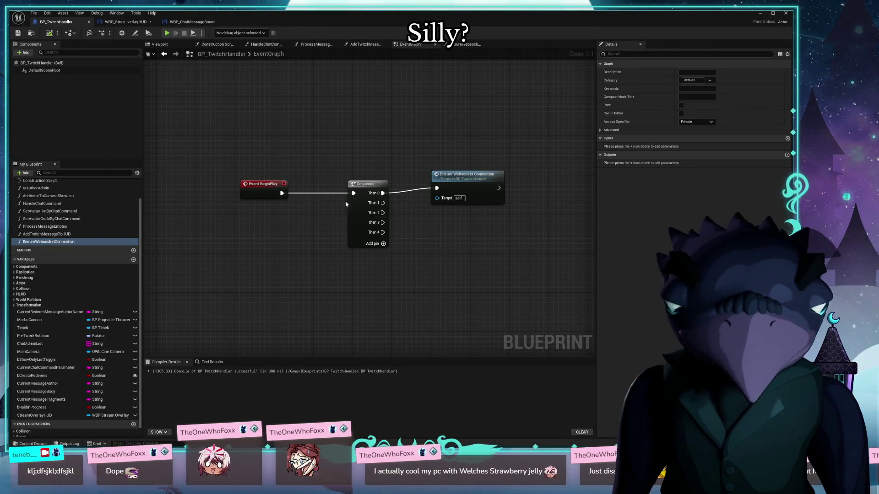
Line up the Ensure Websocket Connection node beside the Sequence's Then 0 output
mouse_move(450, 159)
left_mouse_down()
mouse_move(461, 200)
mouse_move(432, 171)
left_mouse_up()
left_click_drag(453, 213, 367, 234)
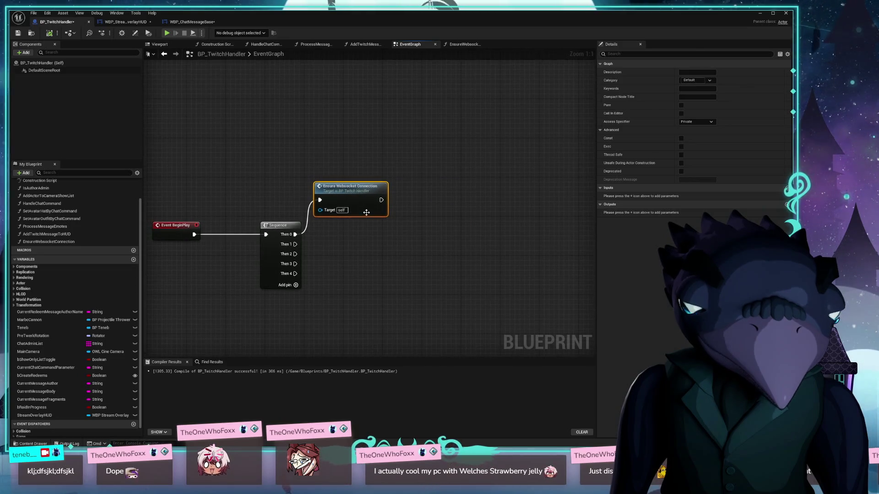
left_click_drag(353, 192, 370, 221)
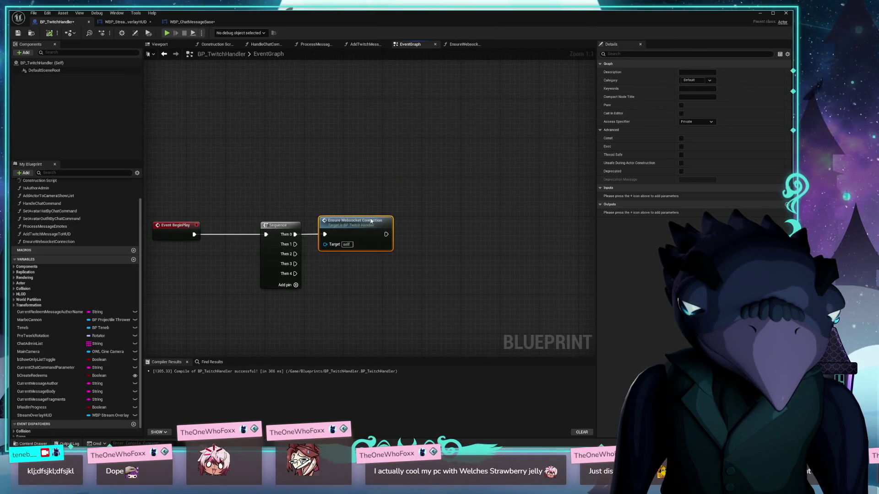
scroll(371, 215, "down", 5)
Wire the BeginPlay Sequence's Then 1 output into the Bind Event to On Twitch Message Received node
scroll(379, 205, "up", 5)
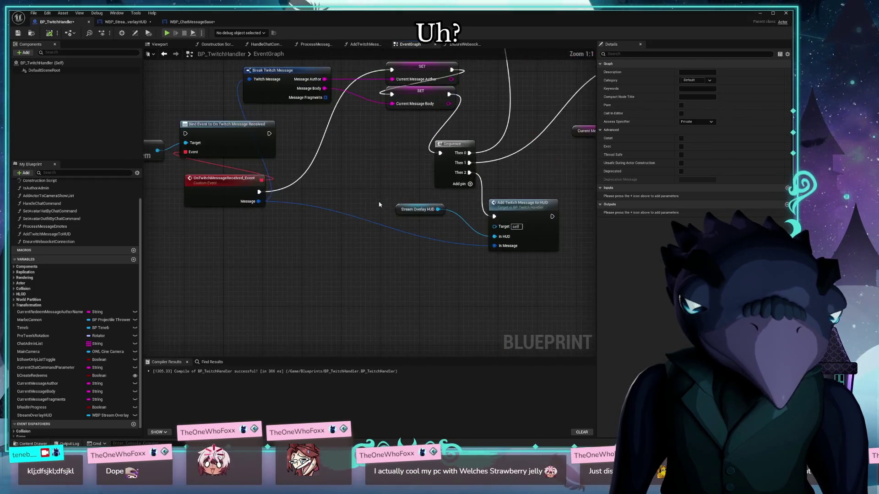
mouse_move(376, 222)
left_mouse_down()
mouse_move(358, 293)
mouse_move(417, 296)
mouse_move(363, 290)
left_mouse_up()
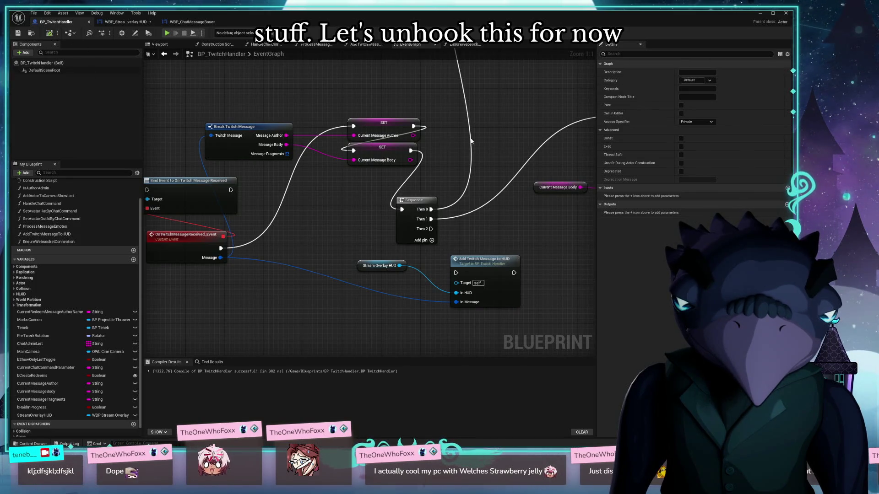
left_click_drag(227, 183, 358, 224)
left_click(207, 253)
mouse_move(429, 155)
left_mouse_down()
mouse_move(402, 157)
mouse_move(109, 309)
left_mouse_up()
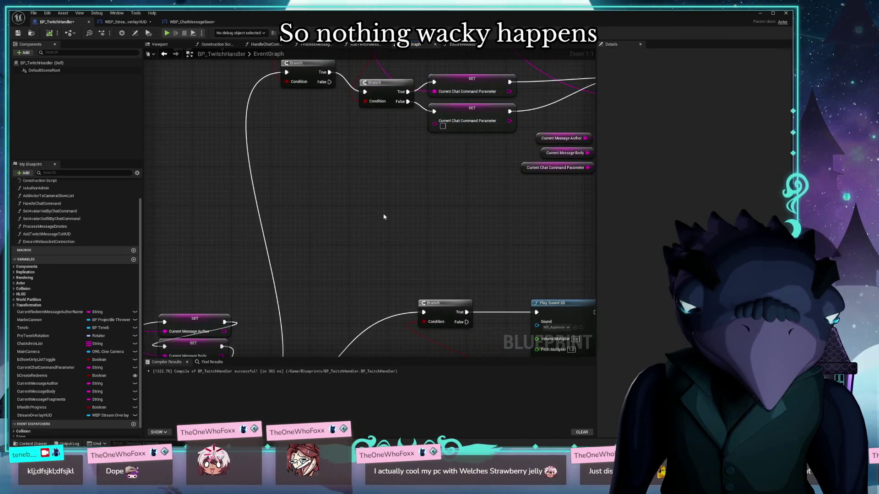
scroll(347, 230, "down", 4)
mouse_move(398, 209)
left_mouse_down()
mouse_move(523, 84)
mouse_move(372, 201)
mouse_move(454, 211)
mouse_move(524, 146)
left_mouse_up()
mouse_move(302, 228)
left_mouse_down()
mouse_move(363, 78)
mouse_move(487, 53)
mouse_move(673, 135)
mouse_move(349, 86)
mouse_move(344, 60)
mouse_move(638, 162)
mouse_move(438, 219)
left_mouse_up()
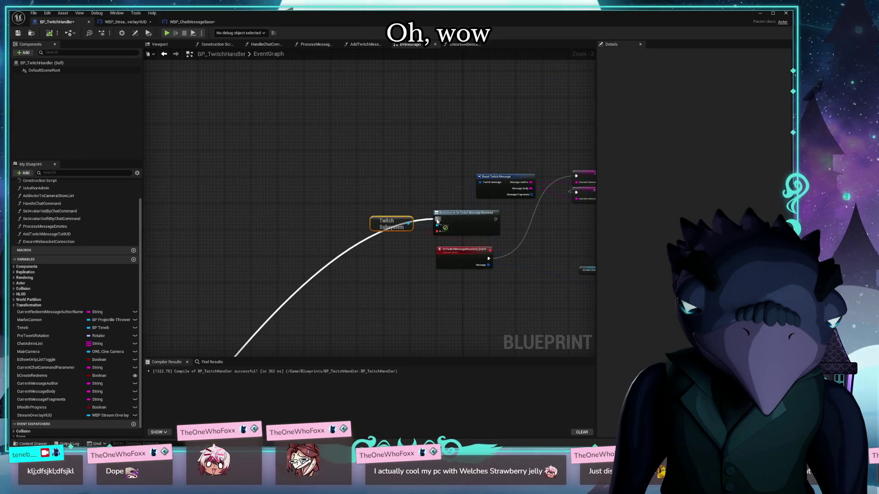
left_click_drag(309, 333, 385, 165)
Survey the event graph and bring the Get Actor Of Class chain into view
scroll(385, 165, "down", 7)
mouse_move(337, 326)
left_mouse_down()
mouse_move(339, 161)
mouse_move(506, 246)
mouse_move(345, 274)
left_mouse_up()
scroll(344, 275, "up", 7)
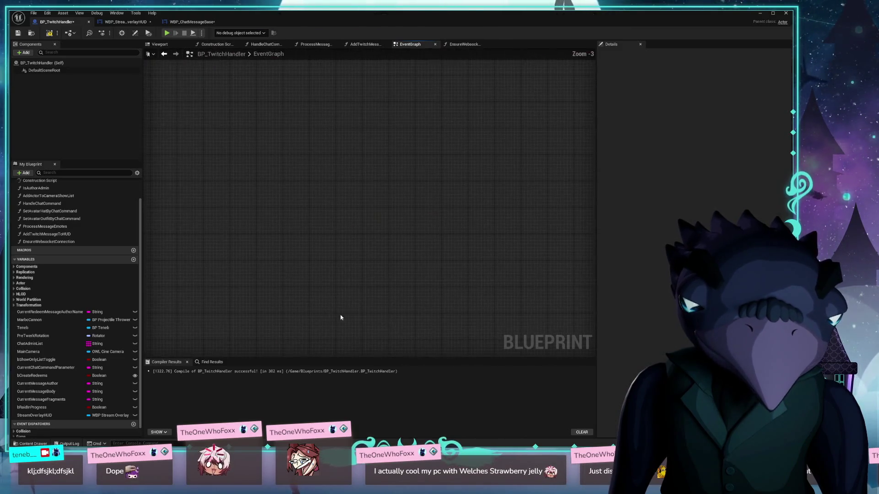
left_click_drag(400, 36, 400, 310)
mouse_move(438, 244)
left_mouse_down()
mouse_move(249, 232)
mouse_move(227, 243)
mouse_move(557, 232)
mouse_move(399, 212)
mouse_move(408, 214)
left_mouse_up()
scroll(228, 243, "down", 2)
mouse_move(231, 197)
left_mouse_down()
mouse_move(549, 218)
mouse_move(197, 222)
mouse_move(455, 269)
mouse_move(195, 233)
mouse_move(440, 290)
mouse_move(249, 192)
mouse_move(370, 235)
mouse_move(584, 228)
mouse_move(595, 167)
mouse_move(593, 159)
mouse_move(298, 155)
left_mouse_up()
Insert a Sequence node, placing the Marbo Cannon and Teneb lookup nodes under it
scroll(308, 263, "up", 4)
mouse_move(357, 300)
left_mouse_down()
mouse_move(392, 310)
mouse_move(256, 274)
mouse_move(341, 301)
left_mouse_up()
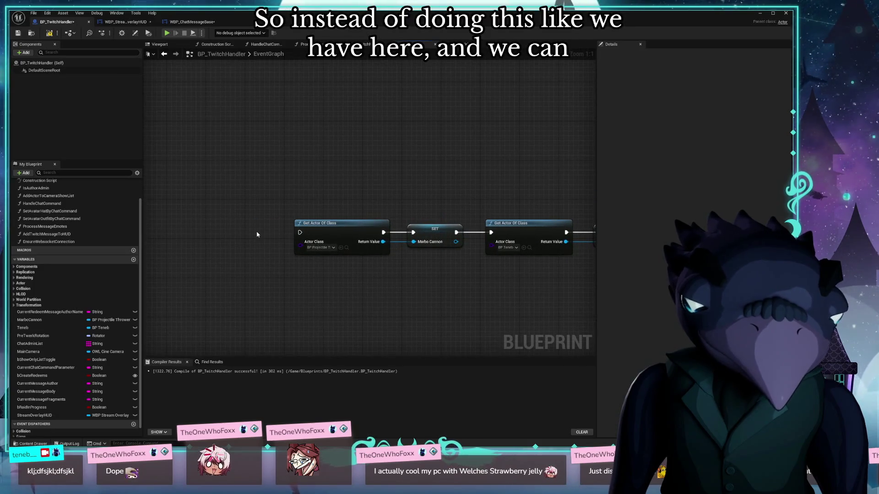
left_click_drag(300, 233, 259, 237)
left_click_drag(323, 223, 318, 195)
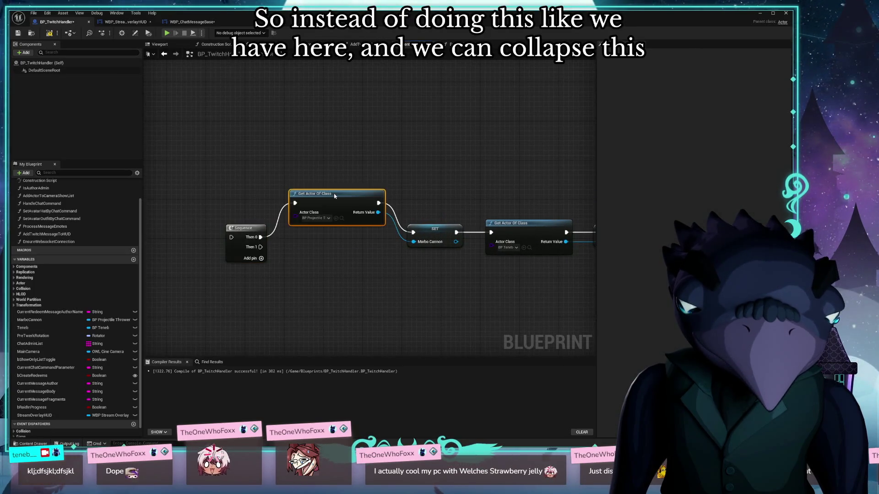
left_click_drag(428, 230, 418, 202)
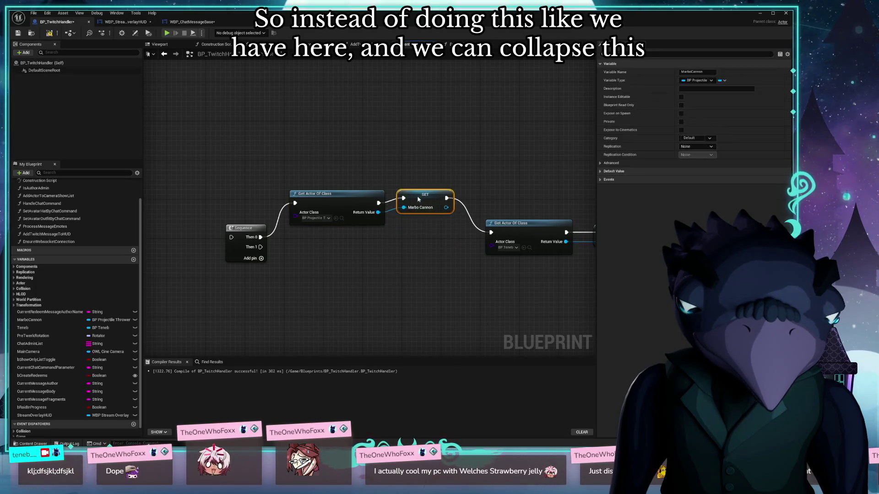
left_click_drag(432, 144, 379, 204)
mouse_move(484, 195)
left_mouse_down()
mouse_move(428, 221)
mouse_move(293, 209)
left_mouse_up()
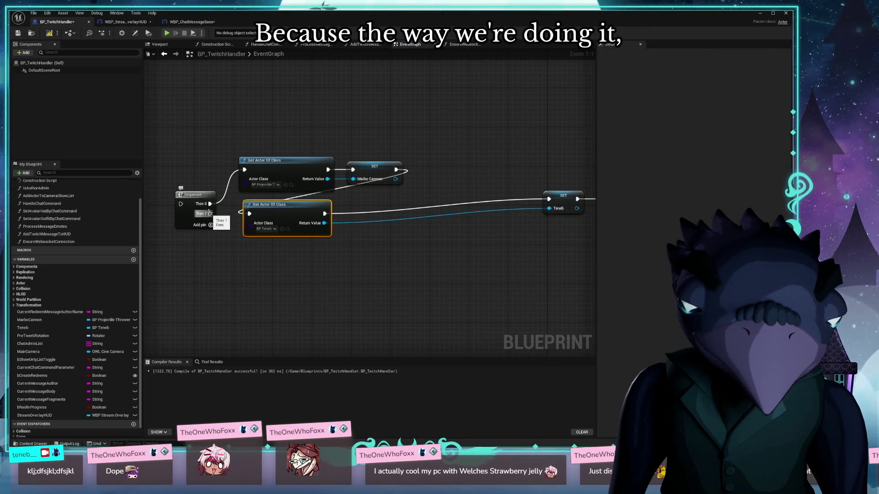
Place the OWL Cine Camera lookup below Teneb and wire a new Then 2 into it
mouse_move(557, 215)
left_mouse_down()
mouse_move(286, 220)
mouse_move(264, 209)
mouse_move(393, 204)
left_mouse_up()
left_click_drag(411, 161, 386, 176)
mouse_move(443, 161)
left_mouse_down()
mouse_move(199, 234)
mouse_move(467, 201)
mouse_move(340, 195)
left_mouse_up()
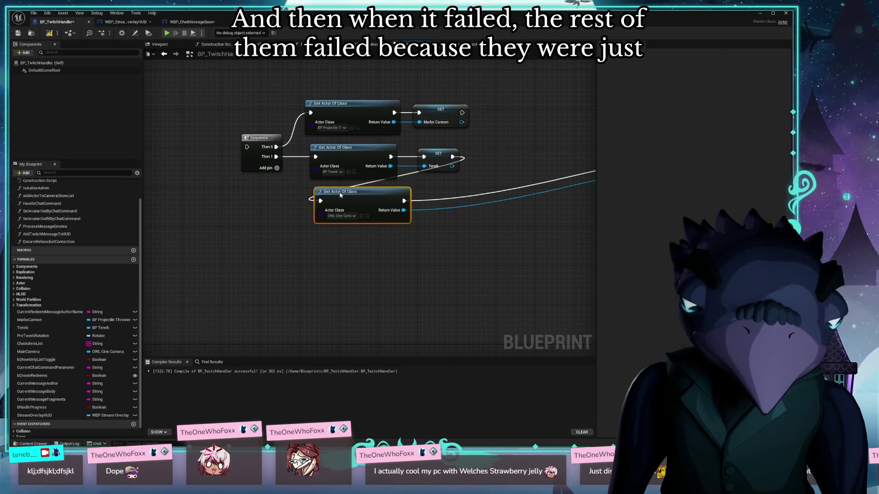
left_click(277, 169)
left_click_drag(279, 166, 317, 200)
Rearrange the Main Camera SET, Get Current UMGWidget and Capture Component nodes
left_click_drag(448, 230, 259, 219)
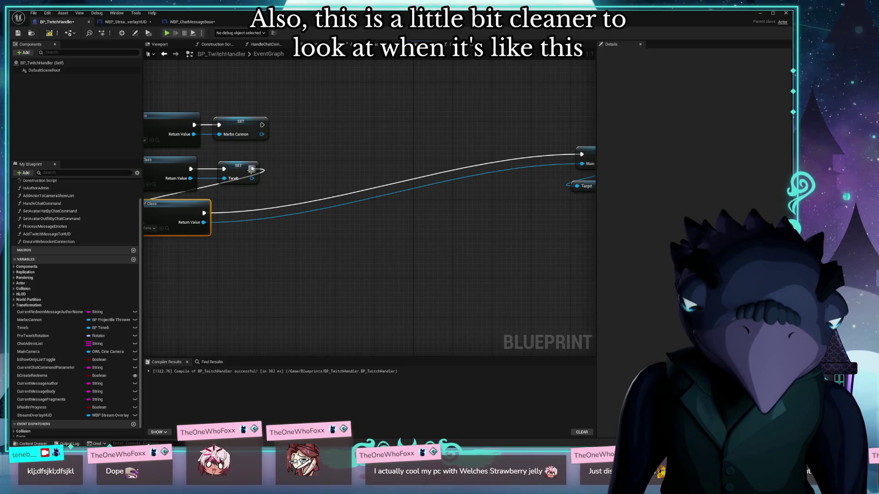
left_click_drag(420, 216, 229, 222)
mouse_move(418, 158)
left_mouse_down()
mouse_move(188, 216)
mouse_move(388, 197)
mouse_move(235, 201)
left_mouse_up()
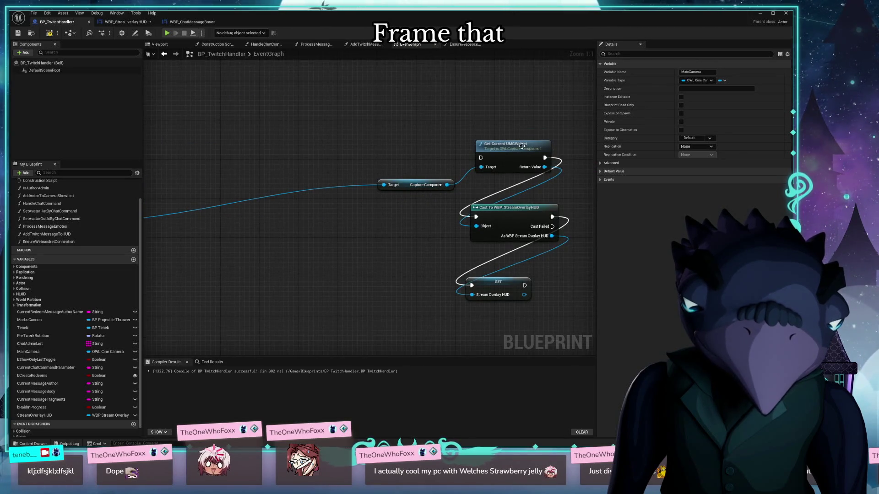
left_click_drag(522, 146, 438, 146)
left_click_drag(212, 208, 462, 208)
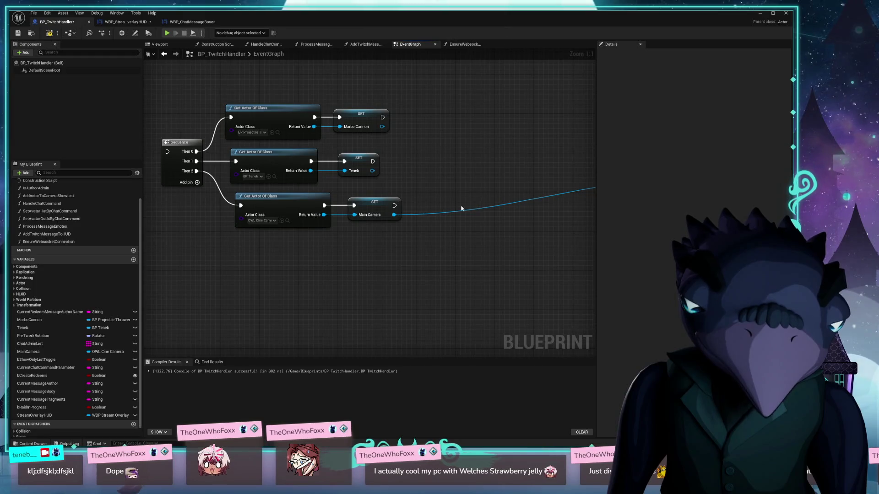
left_click_drag(467, 241, 294, 257)
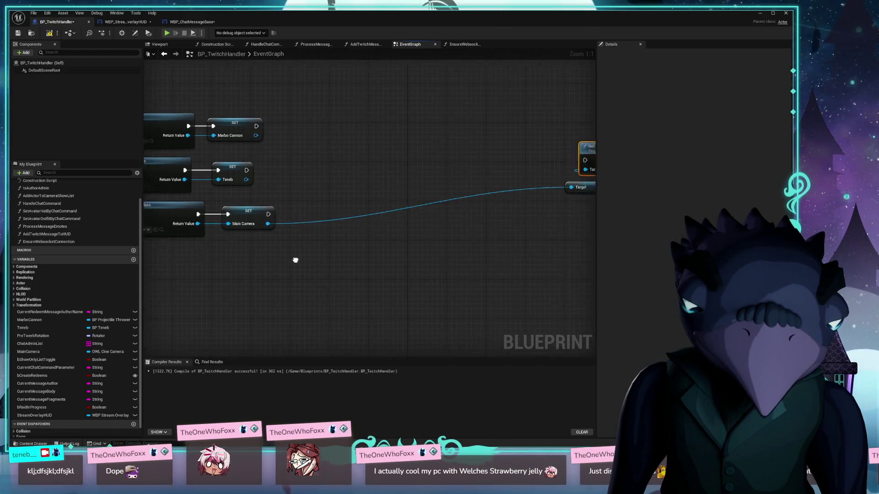
mouse_move(544, 194)
left_mouse_down()
mouse_move(300, 241)
mouse_move(362, 238)
left_mouse_up()
mouse_move(575, 158)
left_mouse_down()
mouse_move(551, 156)
mouse_move(472, 188)
mouse_move(232, 173)
left_mouse_up()
Select the HUD node group and nudge the Capture Component node into place
left_click_drag(463, 166, 349, 338)
scroll(480, 149, "down", 3)
left_click_drag(513, 145, 283, 288)
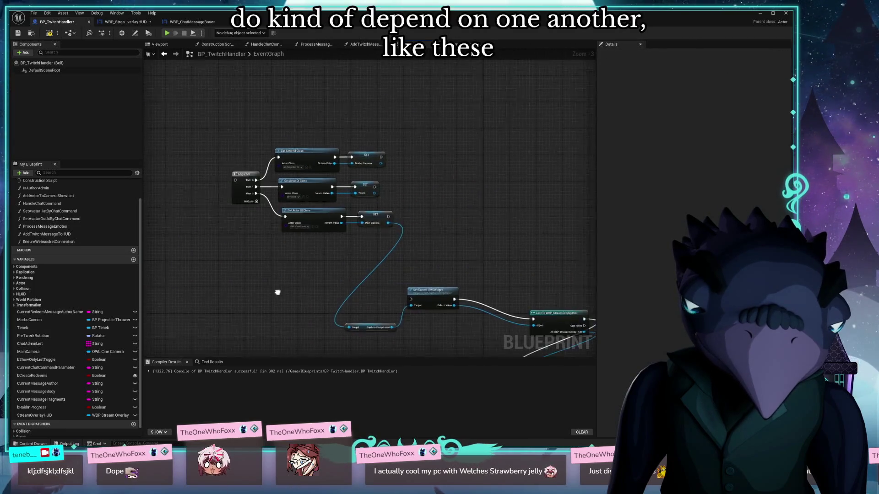
scroll(283, 288, "up", 3)
mouse_move(400, 321)
left_mouse_down()
mouse_move(404, 286)
mouse_move(436, 353)
left_mouse_up()
left_click_drag(322, 275, 295, 181)
Add Then 3 and Then 4 outputs and wire Then 4 into Get Current UMGWidget
left_click(206, 129)
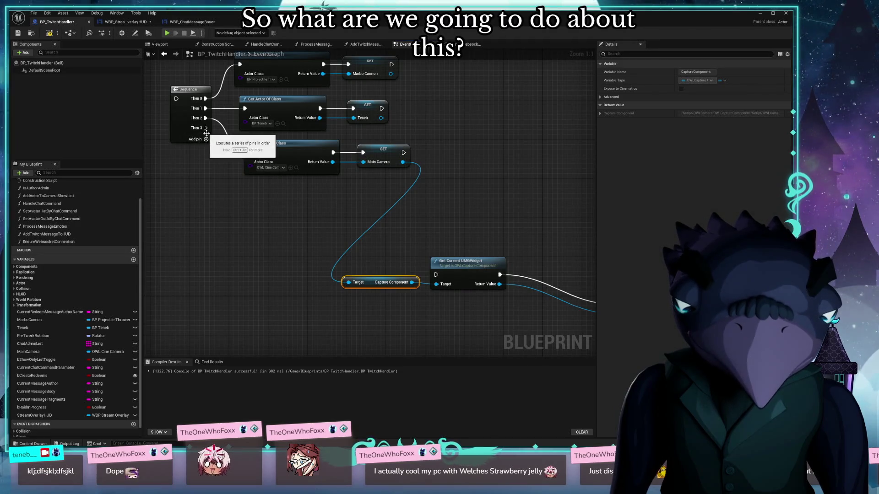
left_click(206, 139)
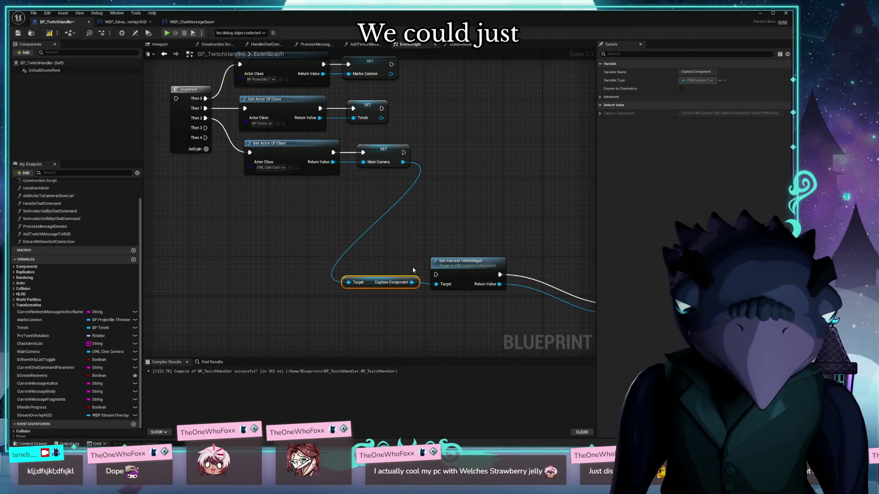
left_click_drag(503, 244, 361, 316)
mouse_move(479, 264)
left_mouse_down()
mouse_move(387, 235)
mouse_move(377, 200)
left_mouse_up()
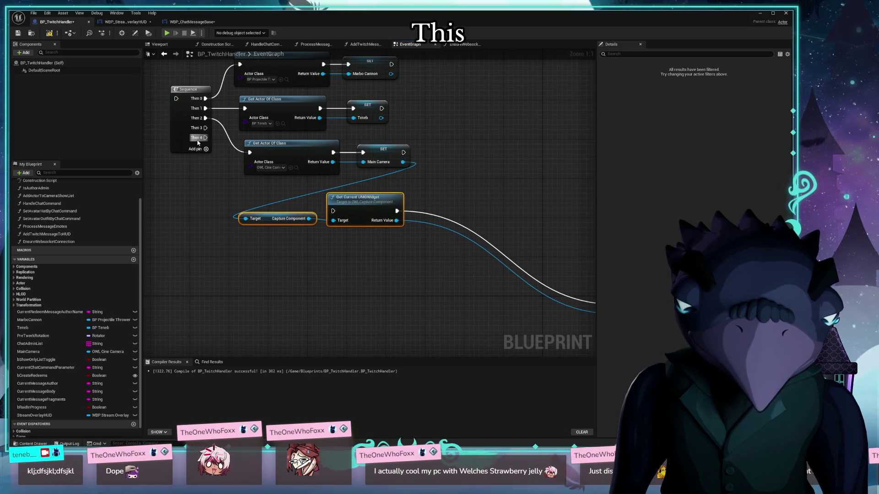
left_click_drag(205, 138, 334, 213)
Move the Cast and Stream Overlay HUD SET nodes beside Get Current UMGWidget
mouse_move(424, 132)
left_mouse_down()
mouse_move(392, 147)
mouse_move(409, 189)
left_mouse_up()
left_click_drag(529, 184, 377, 321)
mouse_move(416, 164)
left_mouse_down()
mouse_move(598, 177)
mouse_move(532, 156)
mouse_move(399, 144)
mouse_move(517, 158)
left_mouse_up()
left_click(375, 130)
left_click_drag(555, 238, 359, 144)
mouse_move(544, 313)
left_mouse_down()
mouse_move(460, 149)
mouse_move(465, 154)
mouse_move(290, 226)
mouse_move(449, 268)
mouse_move(459, 298)
mouse_move(252, 284)
left_mouse_up()
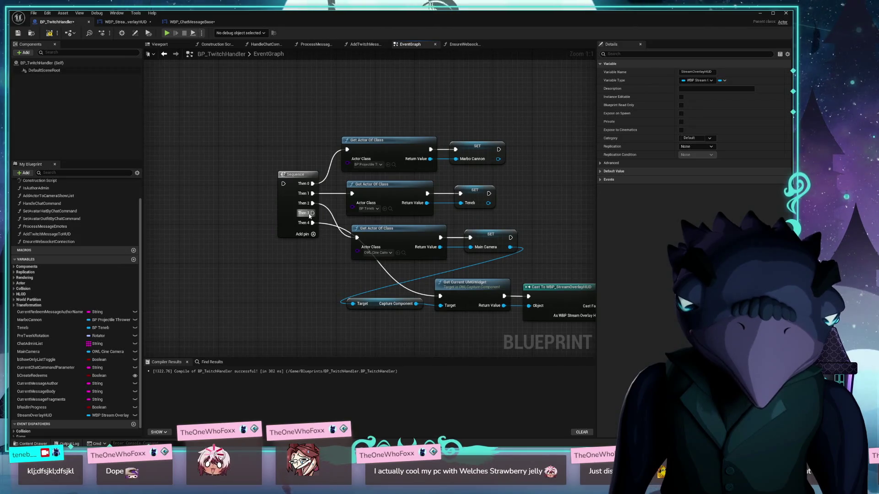
Move the lower lookup's wire from Then 4 to Then 3 and connect Then 2 to the camera lookup
left_click_drag(312, 222, 313, 213)
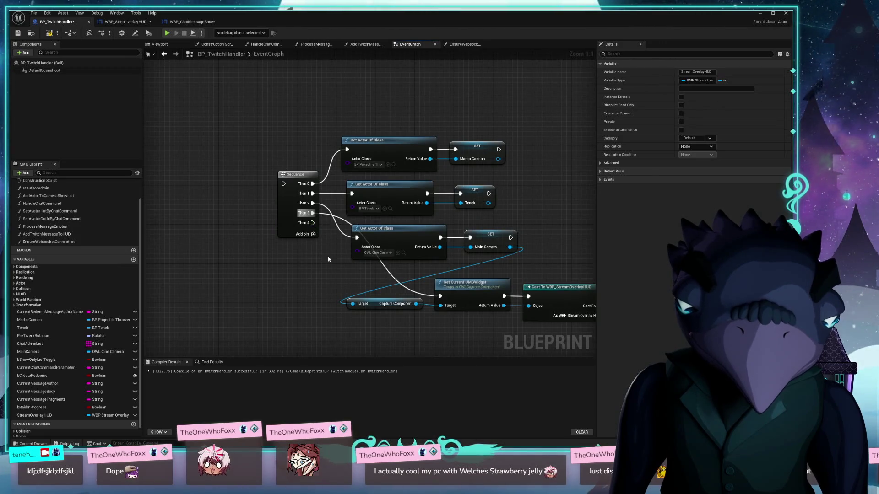
left_click_drag(345, 236, 357, 237)
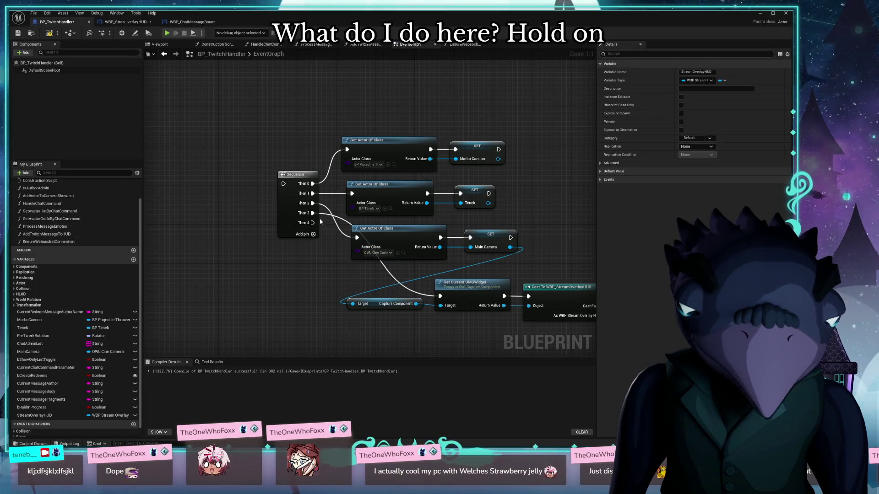
mouse_move(362, 225)
left_mouse_down()
mouse_move(389, 227)
mouse_move(367, 228)
left_mouse_up()
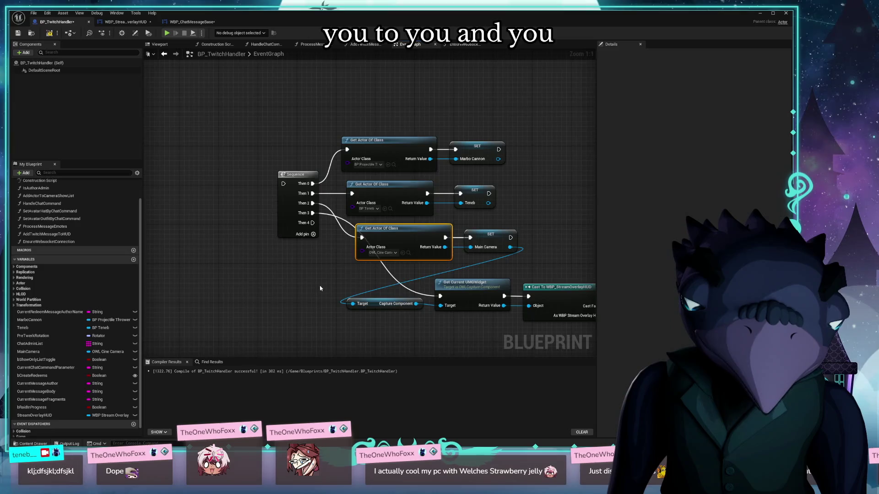
left_click_drag(330, 270, 228, 269)
Recompile the blueprint and find the Sequence feeding Ensure Websocket Connection
left_click(49, 33)
scroll(356, 139, "down", 3)
mouse_move(422, 216)
left_mouse_down()
mouse_move(292, 210)
mouse_move(312, 190)
mouse_move(255, 157)
mouse_move(341, 265)
left_mouse_up()
scroll(341, 265, "up", 1)
scroll(342, 269, "up", 1)
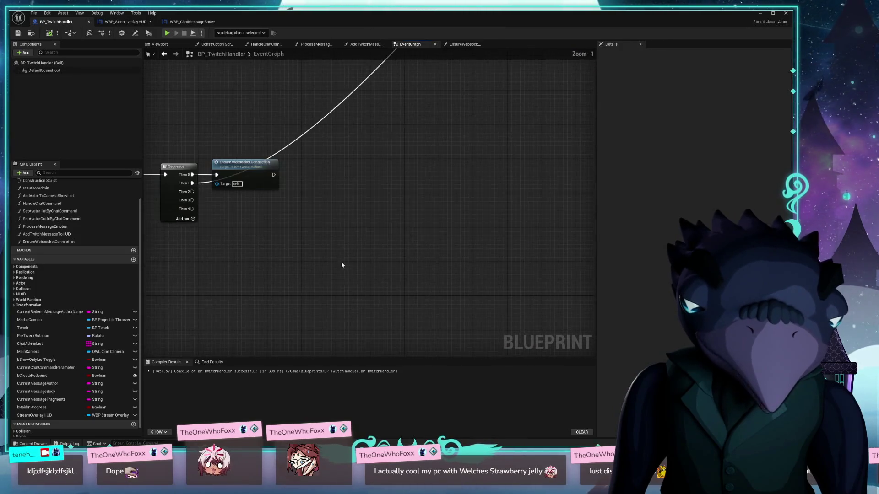
Move the actor lookup node cluster up beside the BeginPlay Sequence
mouse_move(283, 204)
left_mouse_down()
mouse_move(402, 202)
mouse_move(329, 161)
mouse_move(483, 192)
mouse_move(476, 206)
left_mouse_up()
scroll(430, 244, "down", 4)
scroll(330, 161, "up", 1)
left_click_drag(412, 275, 406, 230)
scroll(377, 250, "up", 5)
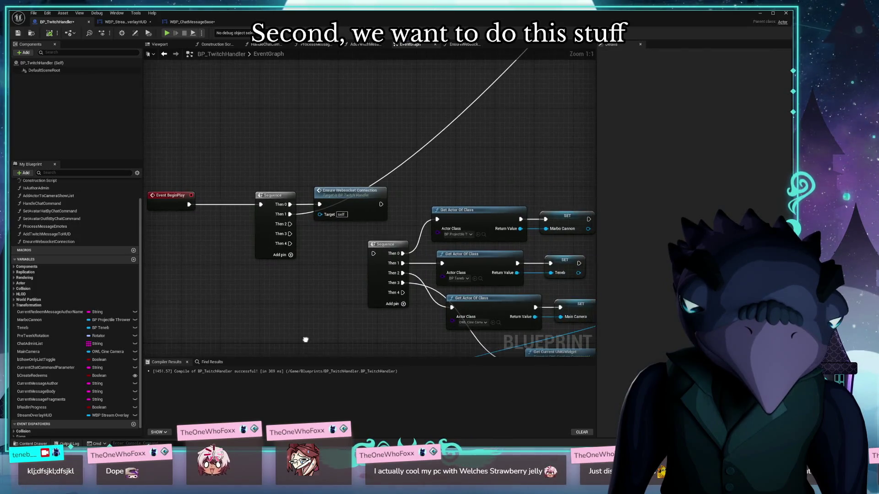
left_click(300, 227)
Connect the first Sequence's Then 1 to the second Sequence's input
left_click_drag(293, 198, 374, 235)
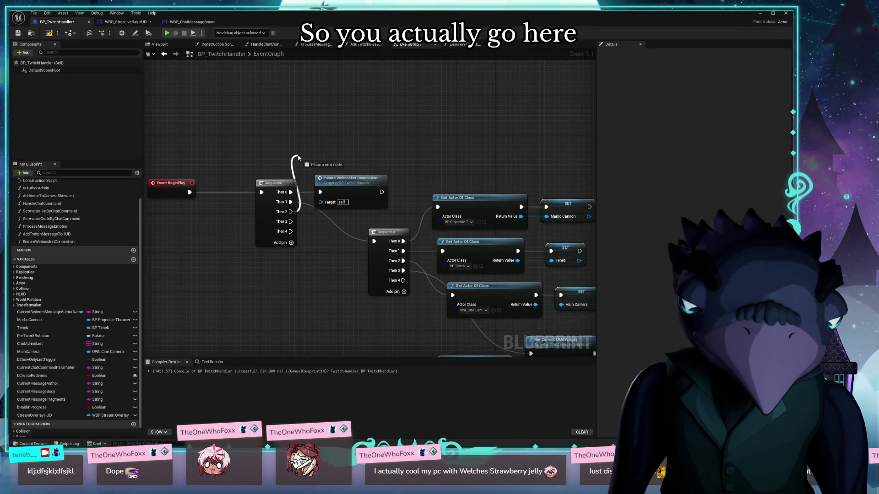
left_click_drag(312, 141, 314, 141)
scroll(375, 126, "down", 5)
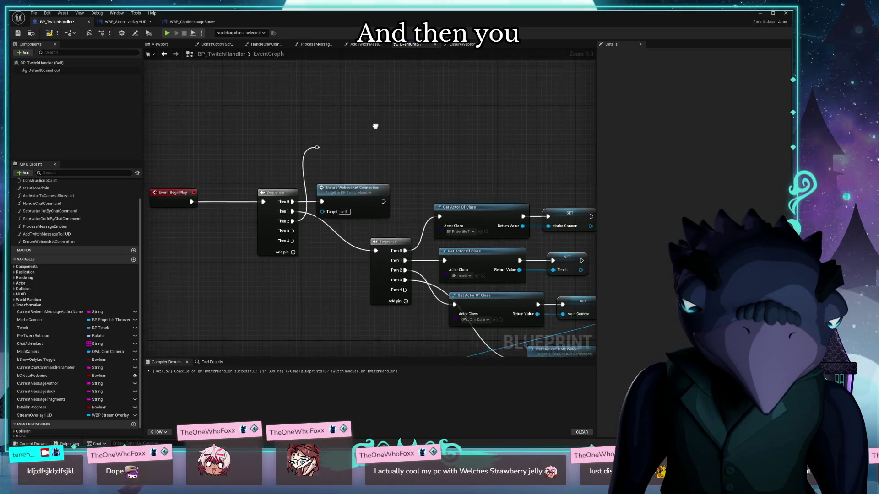
left_click_drag(364, 227, 335, 293)
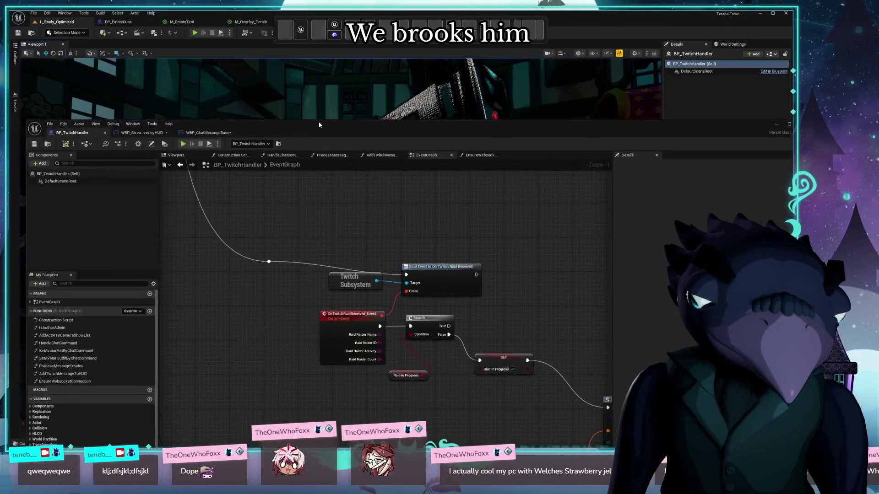
left_click_drag(319, 124, 316, 83)
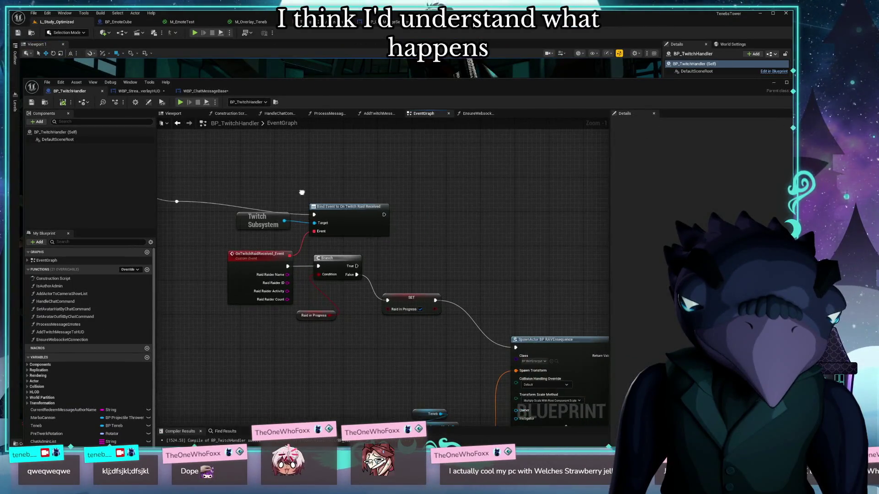
Open the EnsureWebsocketConnection function graph from the event graph
scroll(326, 247, "down", 5)
scroll(286, 213, "up", 3)
scroll(321, 229, "down", 4)
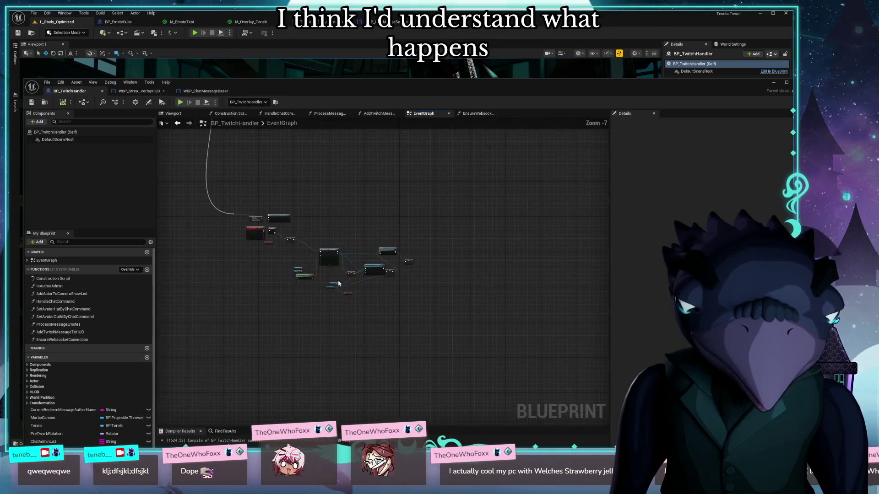
scroll(350, 238, "up", 5)
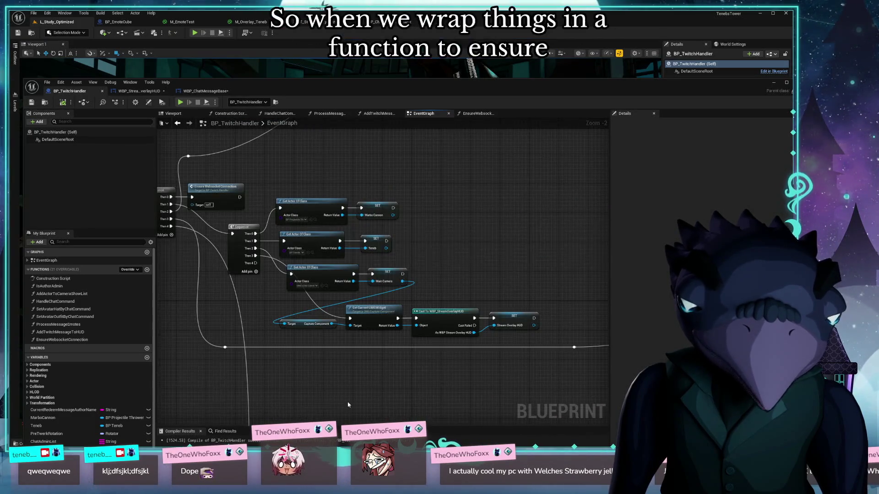
left_click_drag(344, 385, 448, 411)
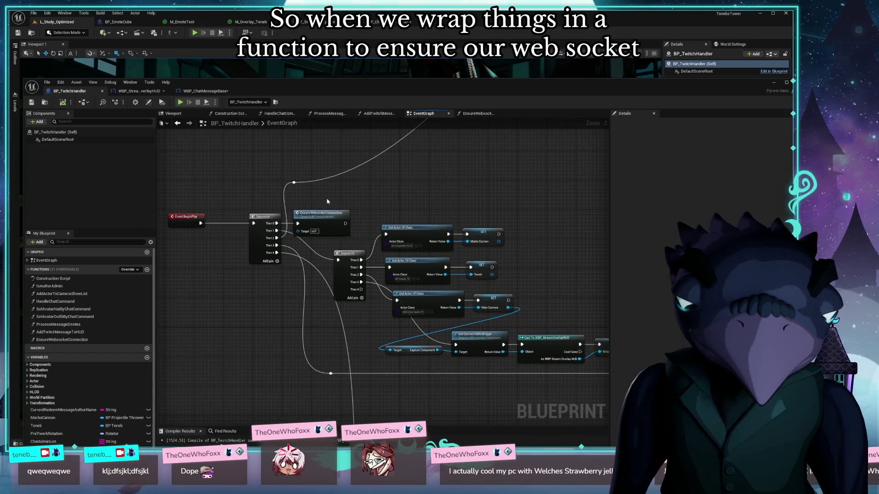
double_click(331, 224)
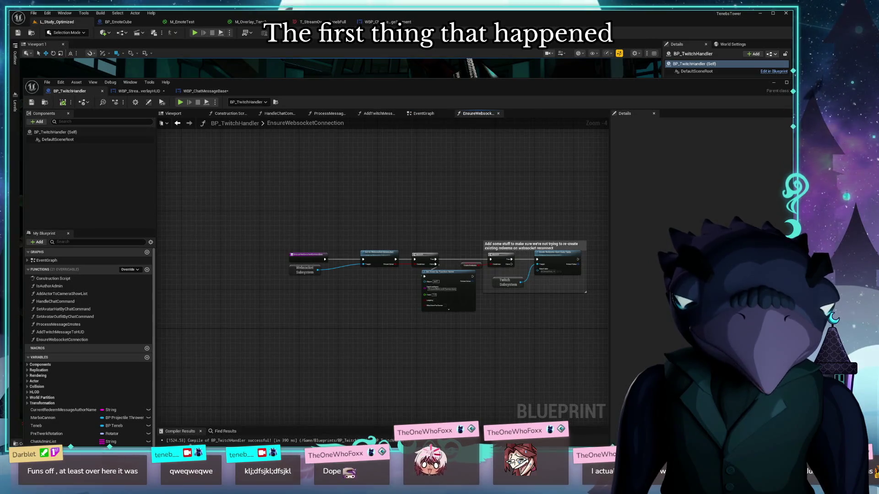
Inspect the Set Timer by Function Name node's Function Name field and pin options
scroll(429, 237, "up", 5)
mouse_move(359, 320)
left_mouse_down()
mouse_move(272, 321)
mouse_move(346, 334)
left_mouse_up()
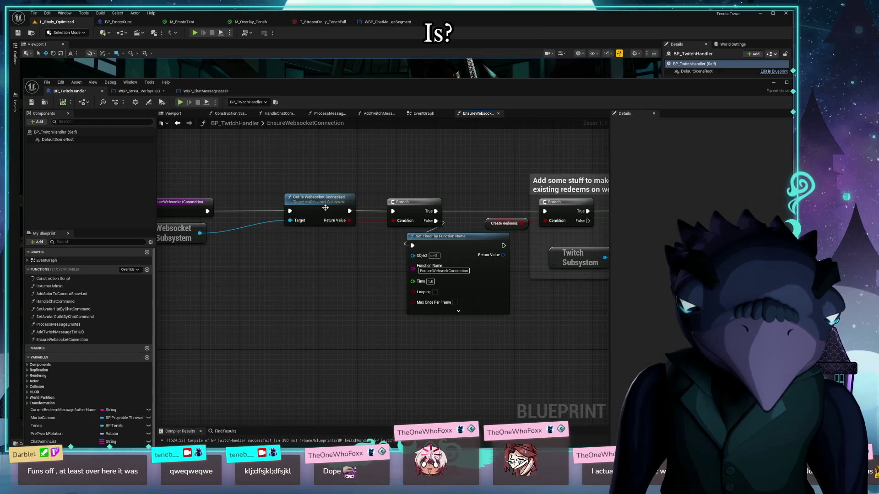
mouse_move(265, 338)
left_mouse_down()
mouse_move(361, 336)
mouse_move(269, 337)
left_mouse_up()
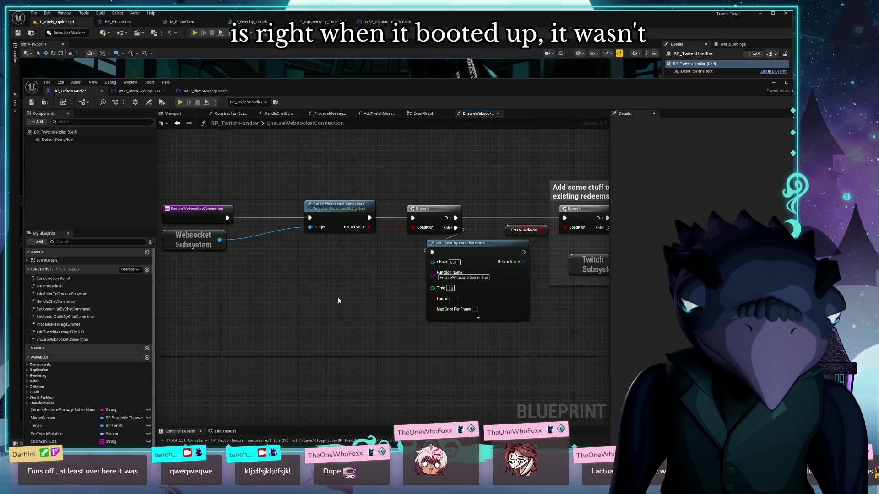
left_click_drag(352, 301, 268, 303)
mouse_move(380, 254)
left_mouse_down()
mouse_move(525, 236)
mouse_move(474, 244)
left_mouse_up()
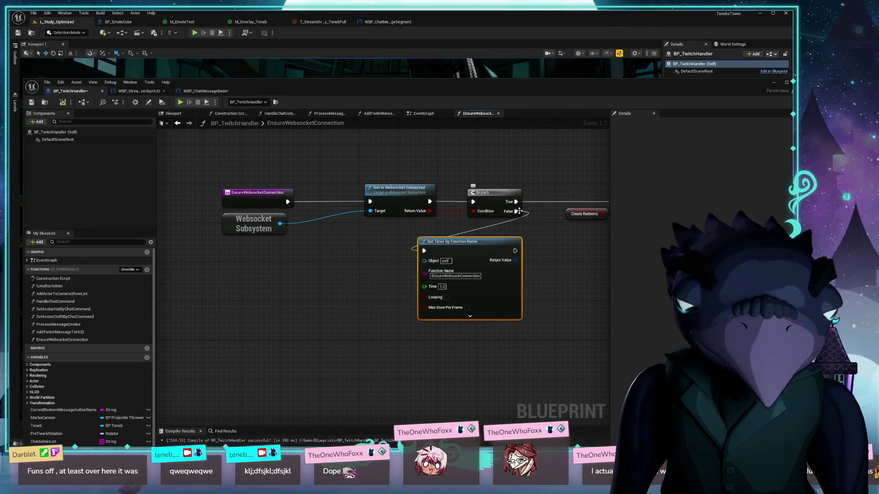
left_click(442, 277)
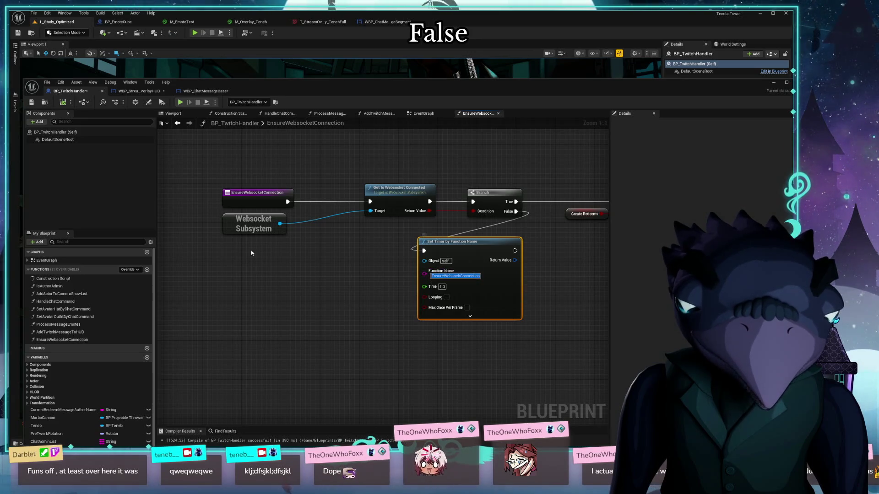
mouse_move(423, 307)
left_mouse_down()
mouse_move(326, 286)
mouse_move(410, 272)
left_mouse_up()
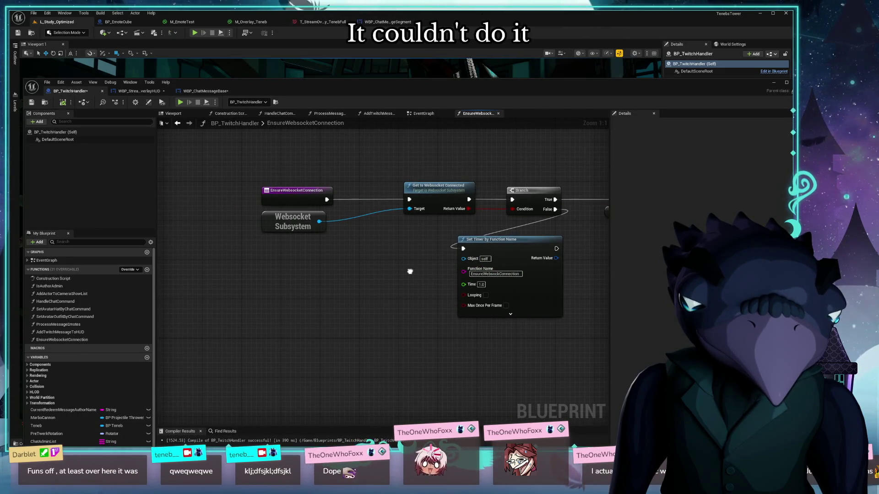
right_click(485, 271)
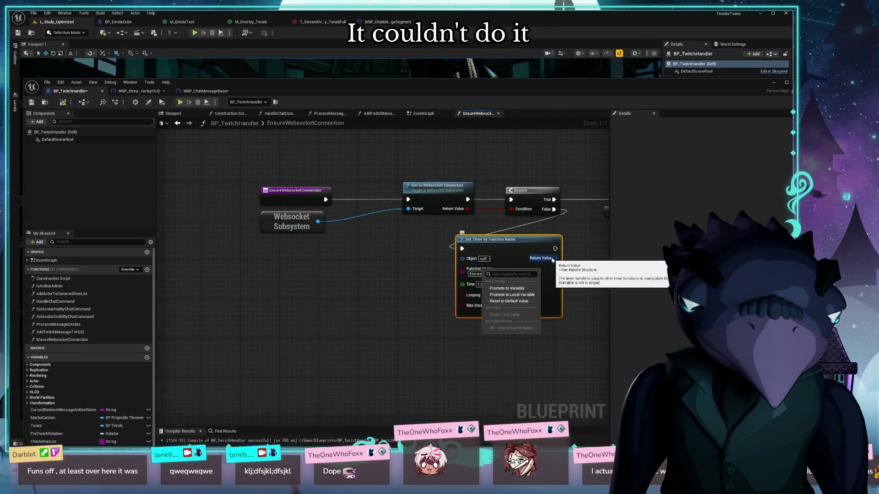
left_click(583, 303)
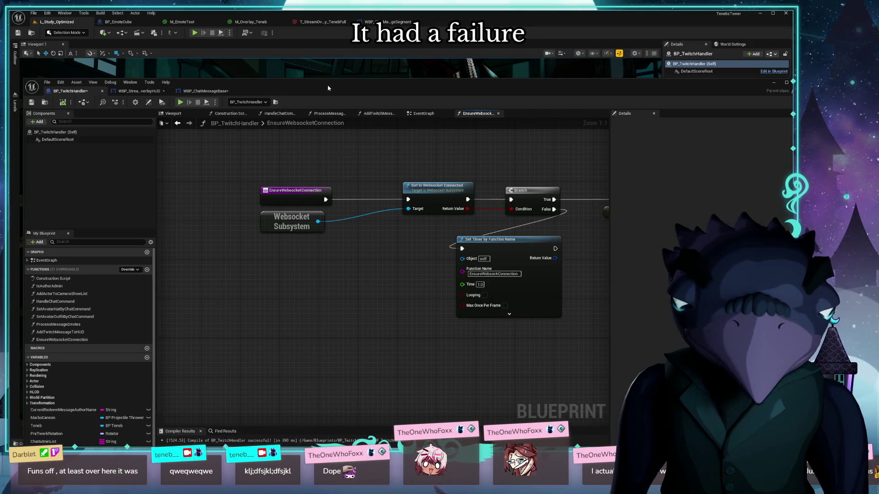
Edit the timer's Function Name to EnsureWebsocketConnection and recompile the blueprint
left_click_drag(330, 90, 334, 65)
mouse_move(430, 352)
left_mouse_down()
mouse_move(257, 377)
mouse_move(277, 387)
mouse_move(282, 370)
left_mouse_up()
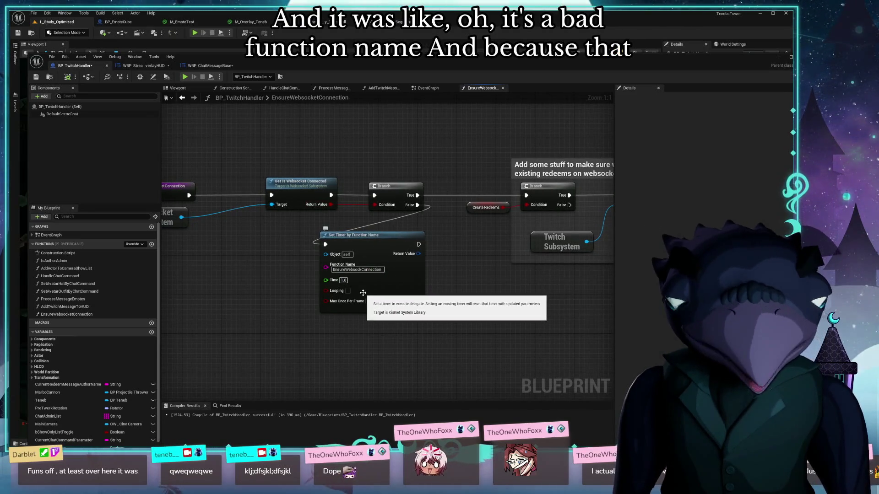
left_click_drag(478, 303, 471, 302)
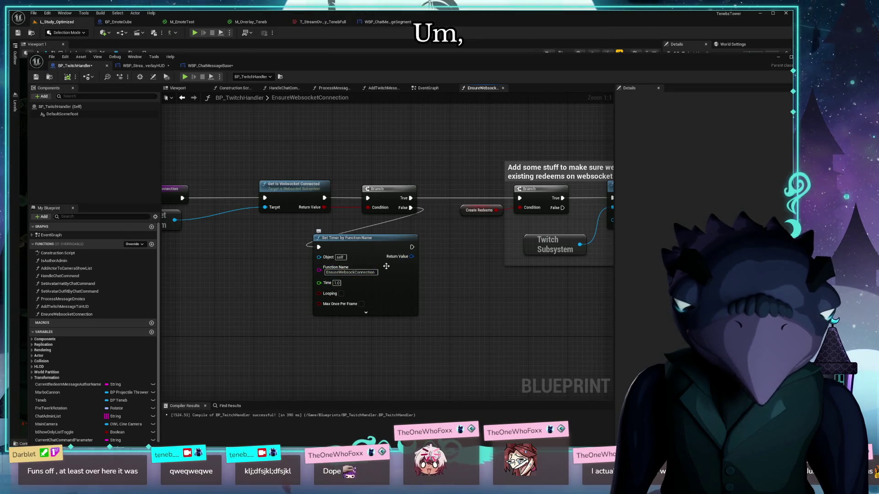
left_click(352, 274)
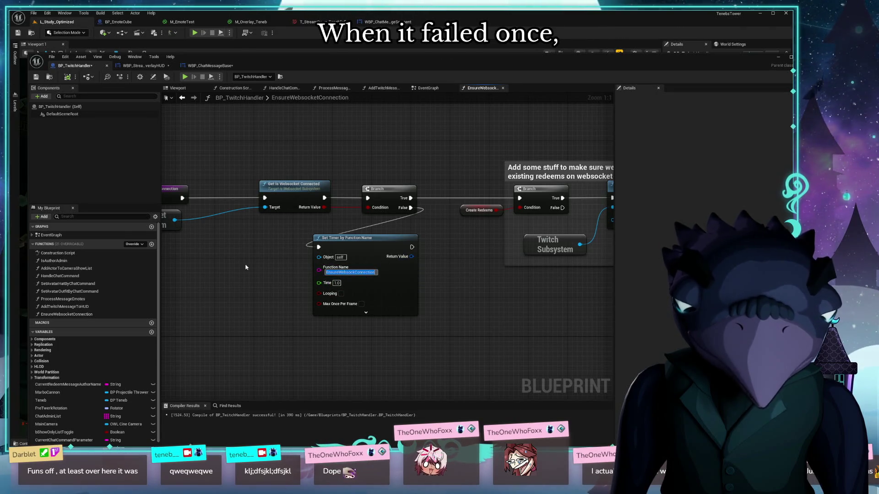
left_click(363, 280)
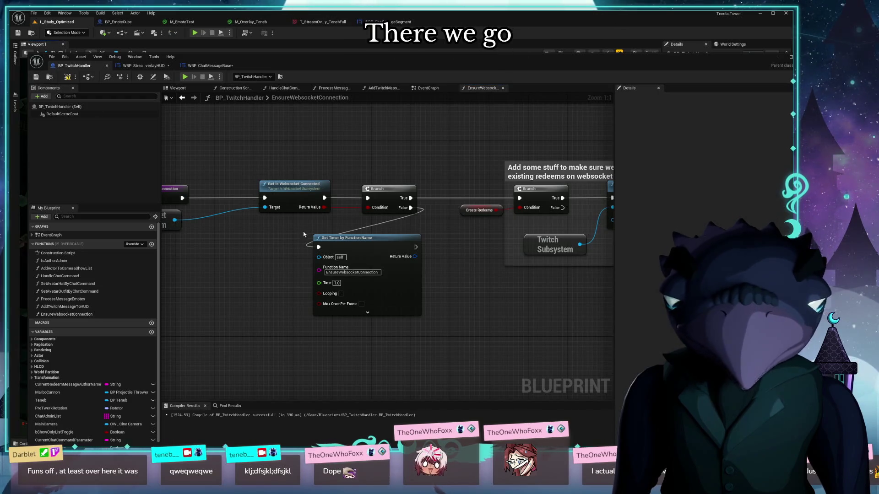
left_click(67, 76)
mouse_move(263, 323)
left_mouse_down()
mouse_move(162, 332)
mouse_move(197, 341)
mouse_move(144, 344)
left_mouse_up()
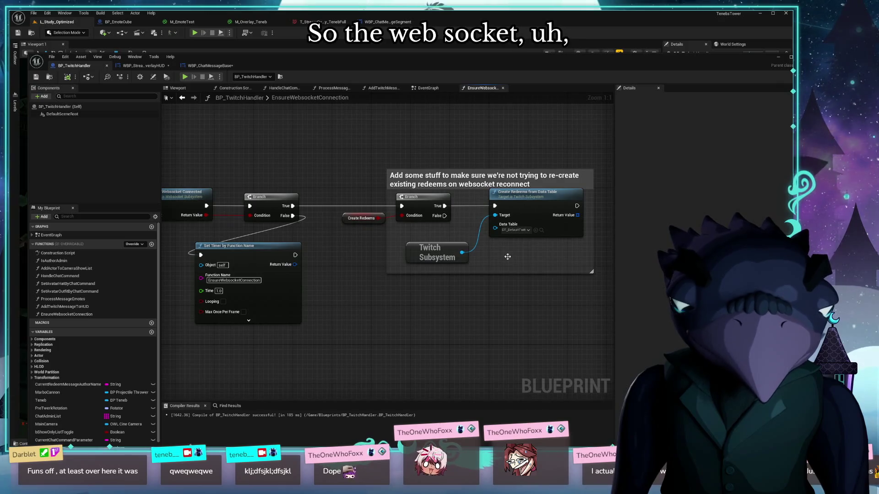
left_click_drag(439, 341, 350, 347)
Review the Create Redeems from Data Table node and return to the Unreal Blueprint editor
left_click(452, 211)
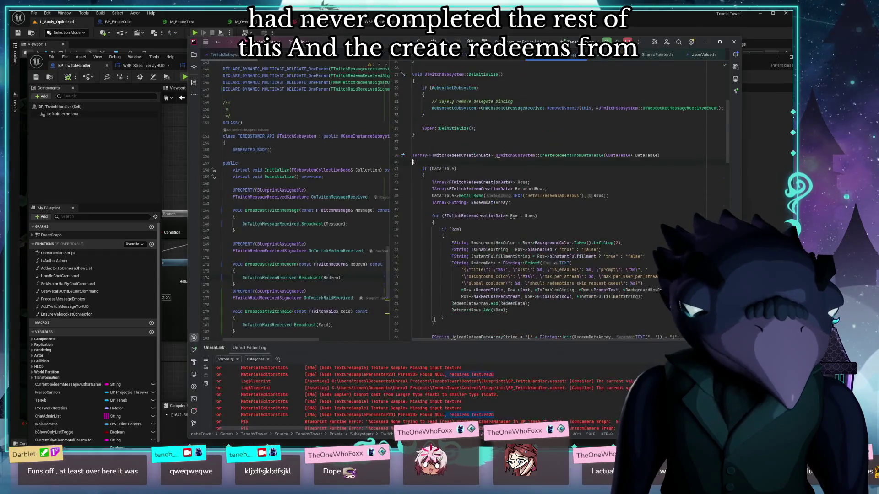
scroll(543, 242, "down", 4)
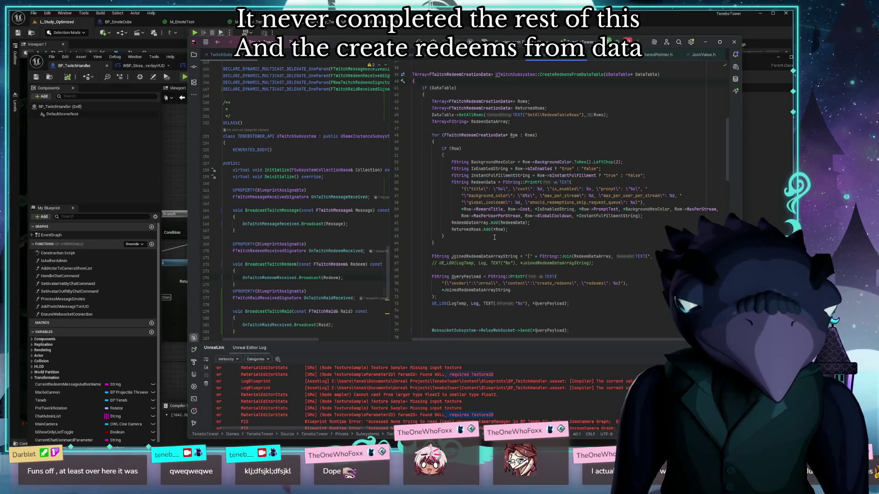
scroll(540, 229, "down", 2)
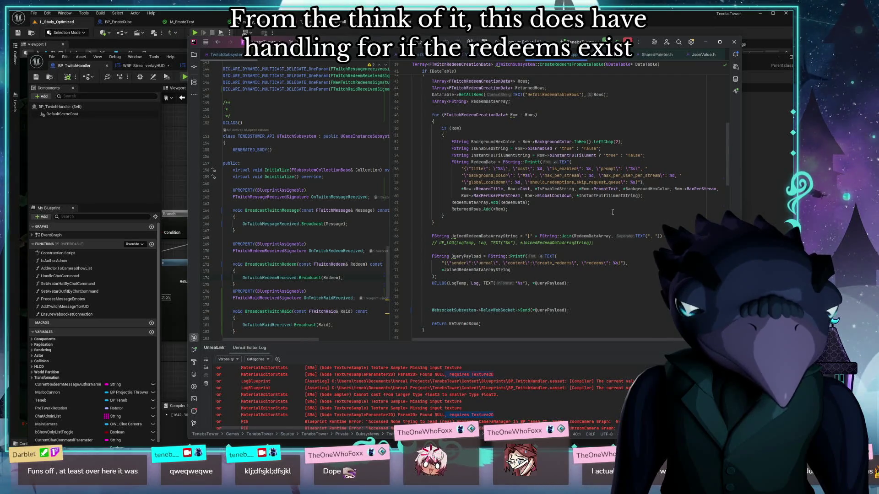
scroll(614, 212, "up", 4)
scroll(616, 211, "down", 6)
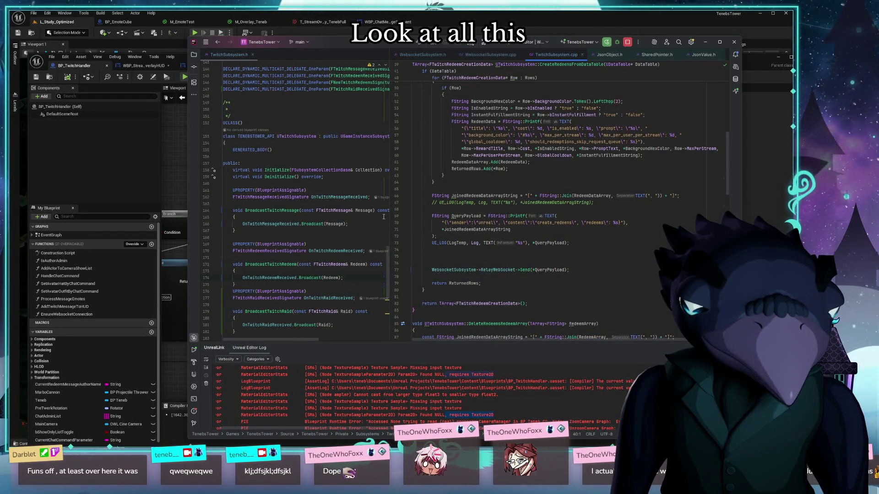
left_click(130, 179)
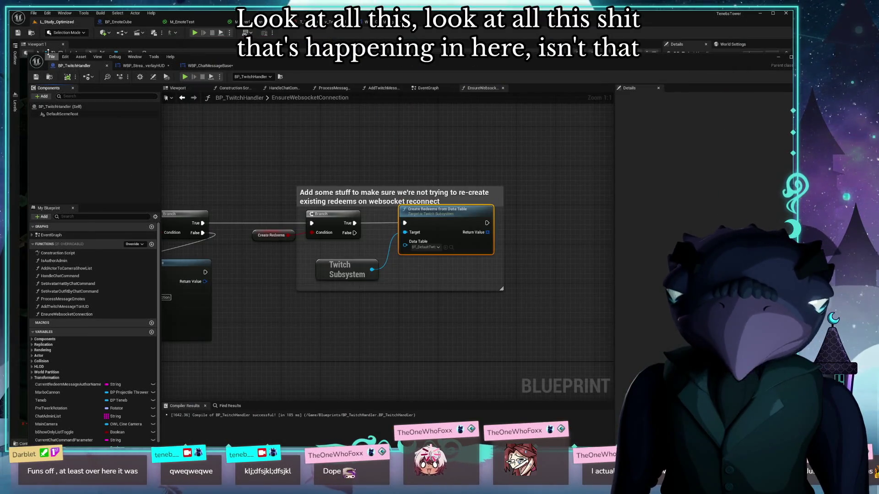
Drag the BP_TwitchHandler editor window down to reveal the level
left_click_drag(265, 59, 265, 369)
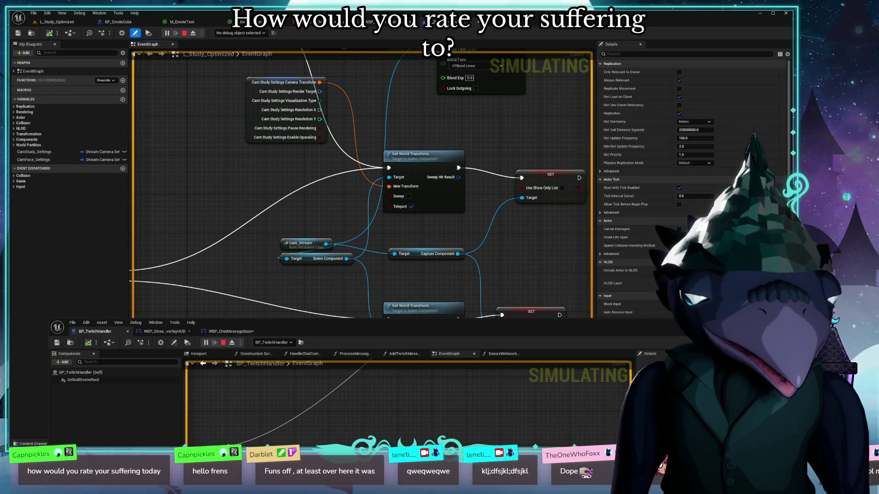
Review the level blueprint's BeginPlay, Flip Flop transforms and Cam Study Settings nodes
mouse_move(530, 334)
left_mouse_down()
mouse_move(530, 373)
mouse_move(514, 255)
left_mouse_up()
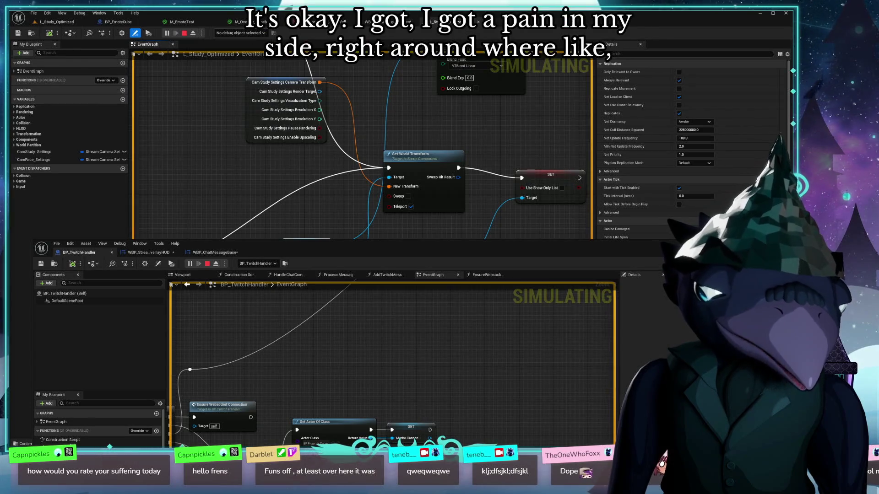
left_click_drag(787, 347, 728, 348)
mouse_move(433, 249)
left_mouse_down()
mouse_move(433, 178)
mouse_move(469, 332)
left_mouse_up()
mouse_move(344, 245)
left_mouse_down()
mouse_move(334, 312)
mouse_move(286, 342)
left_mouse_up()
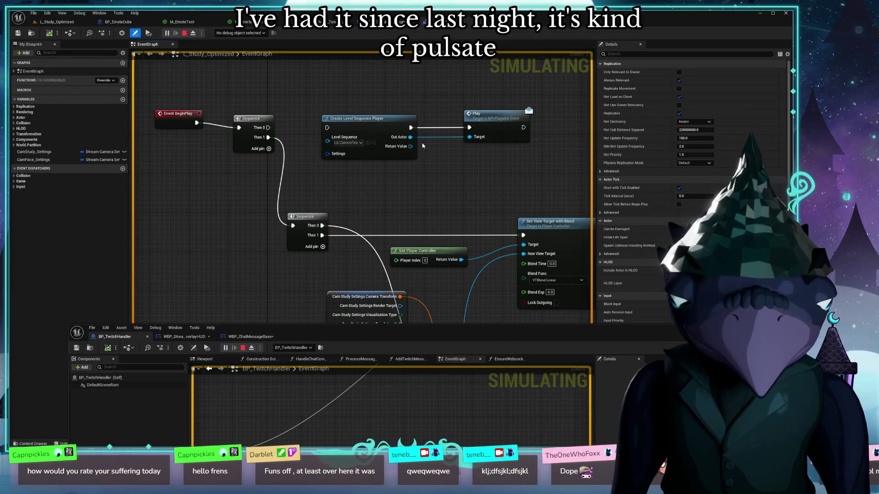
mouse_move(389, 192)
left_mouse_down()
mouse_move(458, 105)
mouse_move(325, 185)
mouse_move(389, 137)
mouse_move(323, 178)
mouse_move(283, 161)
left_mouse_up()
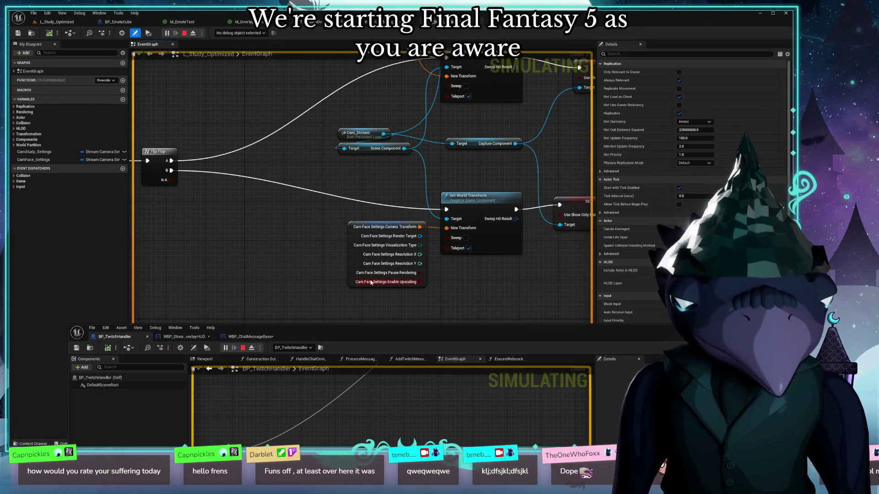
left_click_drag(370, 282, 293, 282)
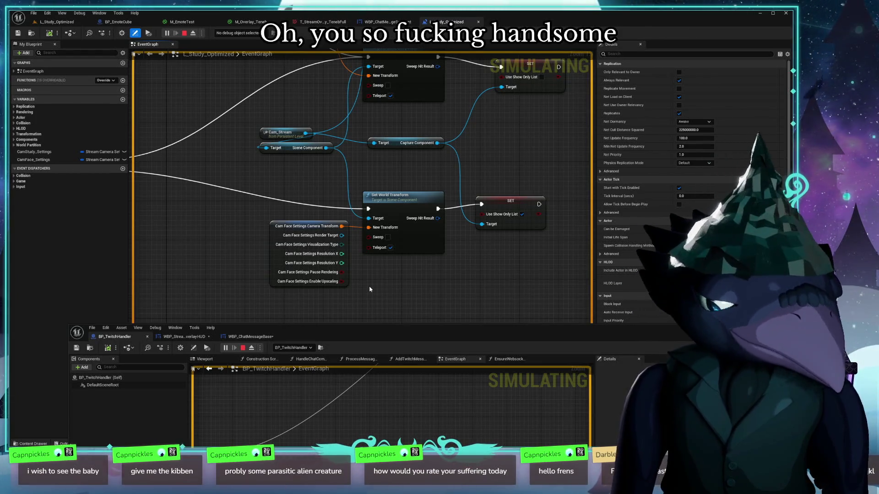
mouse_move(370, 289)
left_mouse_down()
mouse_move(269, 259)
mouse_move(245, 204)
mouse_move(204, 205)
mouse_move(204, 212)
mouse_move(294, 193)
left_mouse_up()
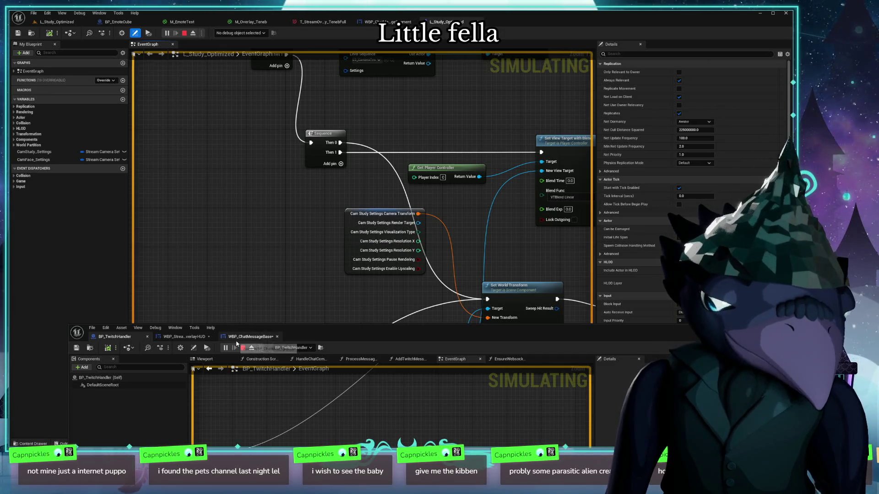
Raise the BP_TwitchHandler editor and show its Twitch Subsystem and bind event nodes
mouse_move(406, 331)
left_mouse_down()
mouse_move(376, 185)
mouse_move(402, 105)
mouse_move(415, 143)
left_mouse_up()
mouse_move(411, 306)
left_mouse_down()
mouse_move(415, 216)
mouse_move(410, 353)
mouse_move(386, 441)
left_mouse_up()
scroll(412, 240, "down", 1)
mouse_move(476, 283)
left_mouse_down()
mouse_move(375, 427)
mouse_move(403, 398)
mouse_move(367, 370)
mouse_move(212, 319)
left_mouse_up()
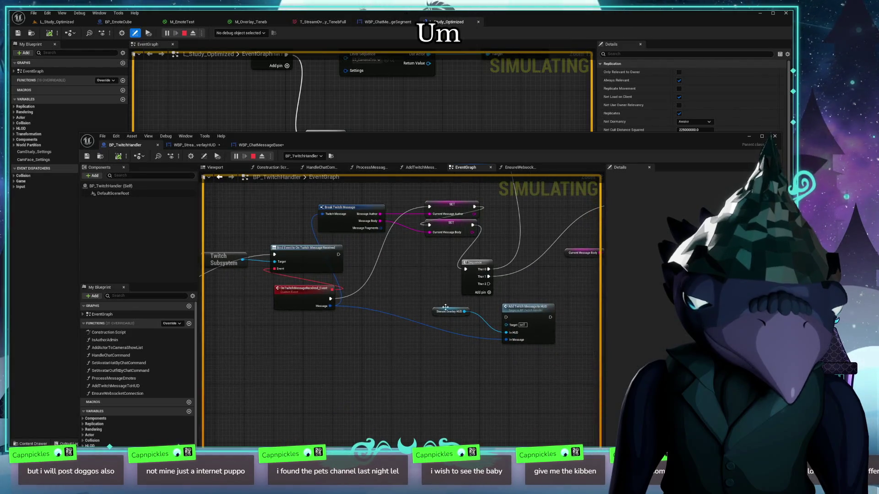
Stop the simulation and connect Sequence Then 2 to Add Twitch Message to HUD
left_click_drag(446, 307, 399, 306)
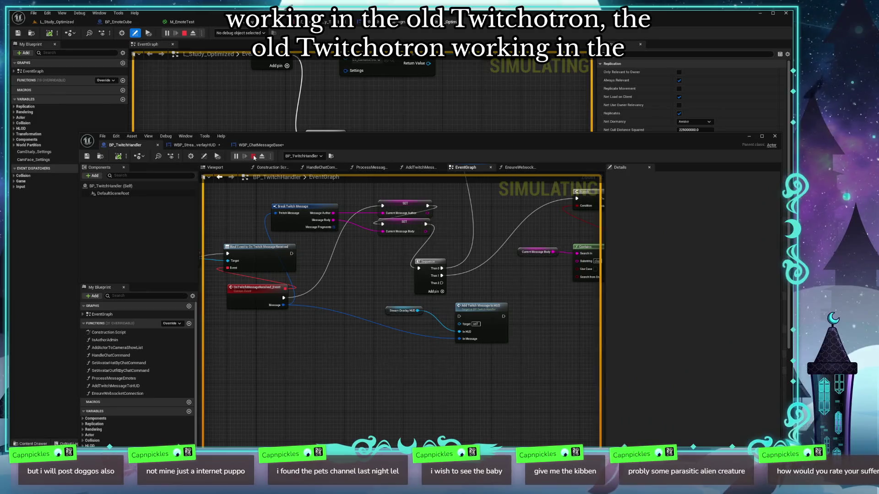
left_click(253, 157)
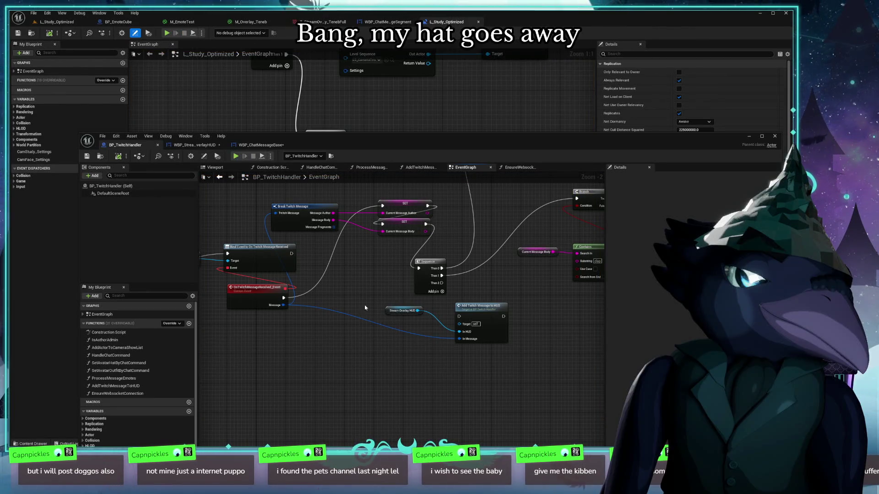
left_click(57, 22)
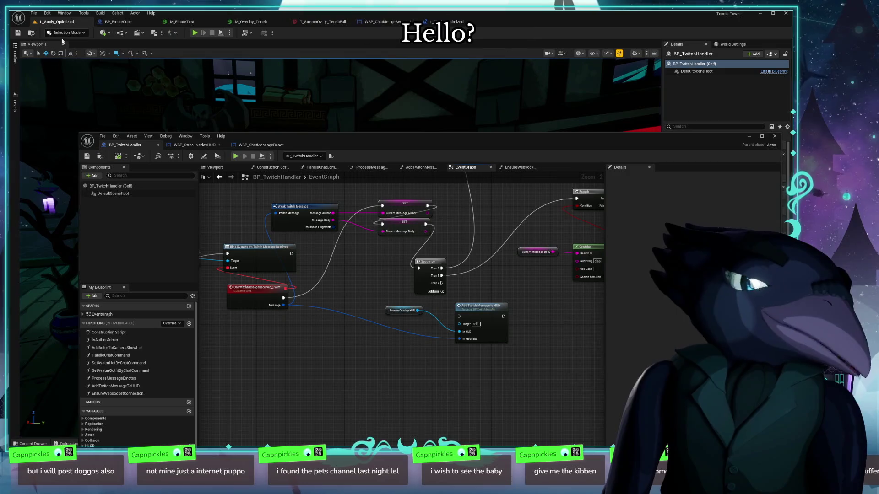
left_click_drag(433, 136, 384, 95)
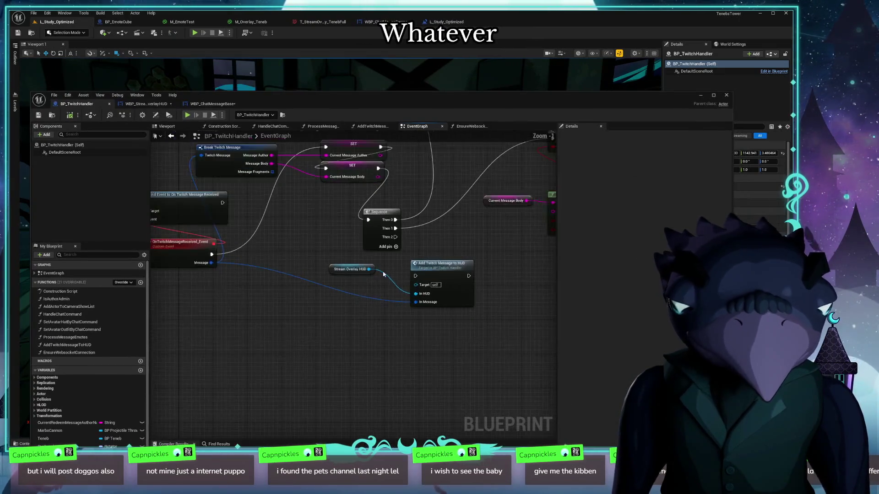
scroll(384, 274, "up", 1)
left_click_drag(373, 244, 397, 288)
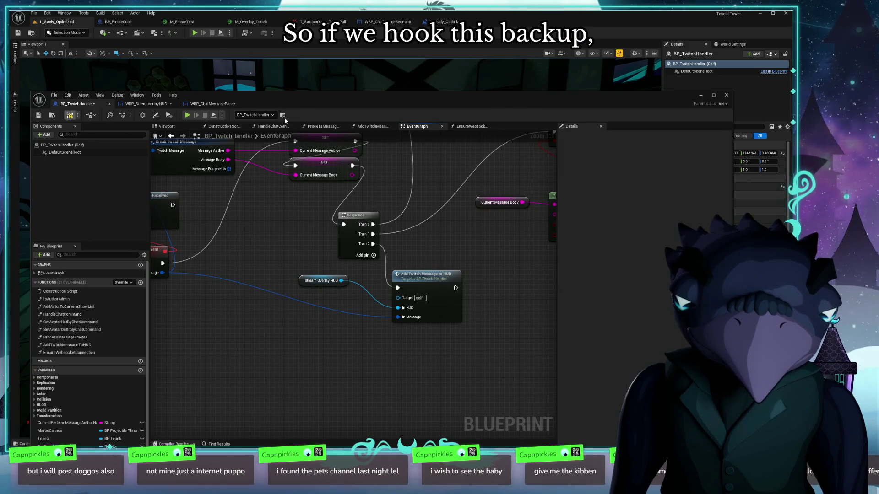
Resize the Blueprint editor so the level viewport shows beside it
mouse_move(313, 107)
left_mouse_down()
mouse_move(420, 441)
mouse_move(122, 274)
mouse_move(118, 145)
left_mouse_up()
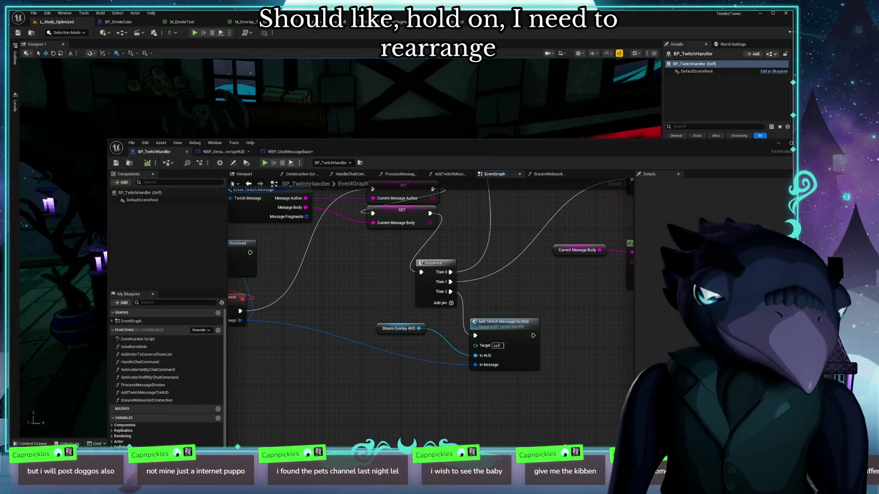
left_click_drag(676, 44, 542, 47)
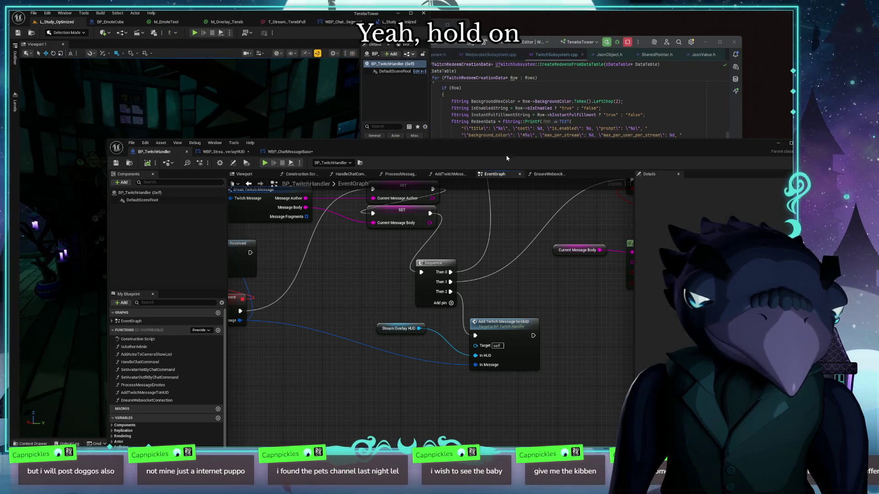
key("super+Up")
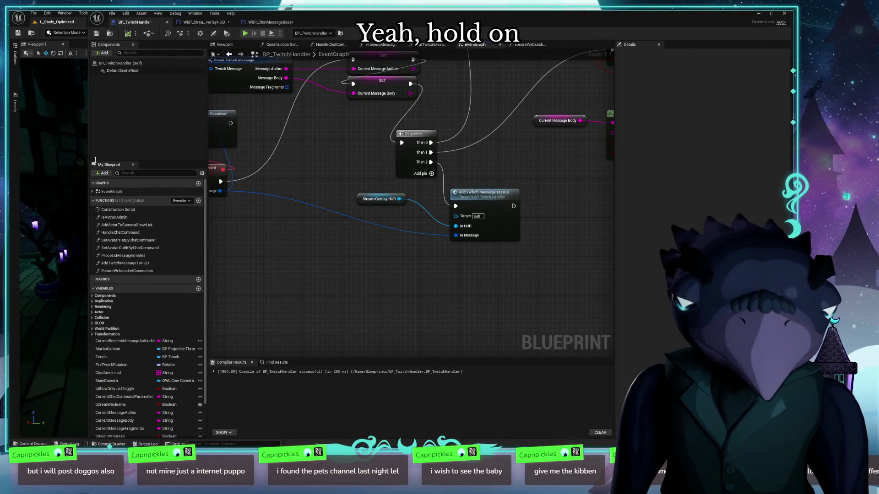
mouse_move(88, 155)
left_mouse_down()
mouse_move(471, 179)
mouse_move(385, 183)
left_mouse_up()
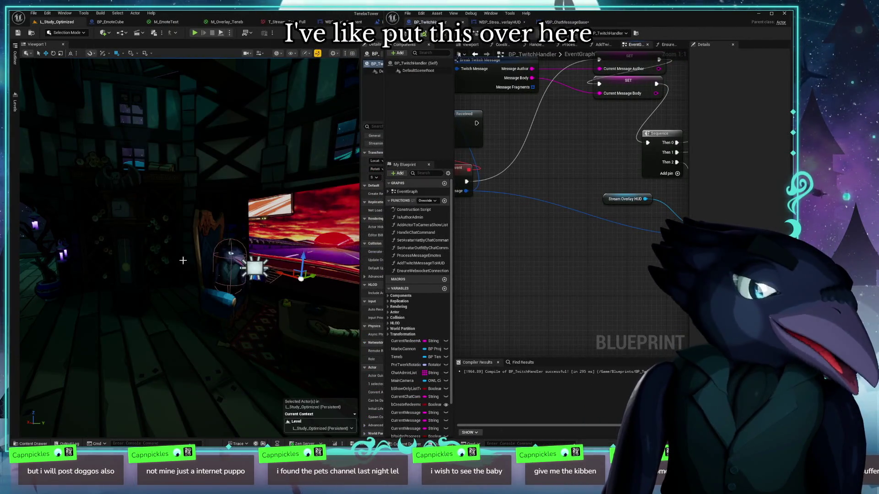
Select a wall panel mesh in the level viewport
left_click(124, 257)
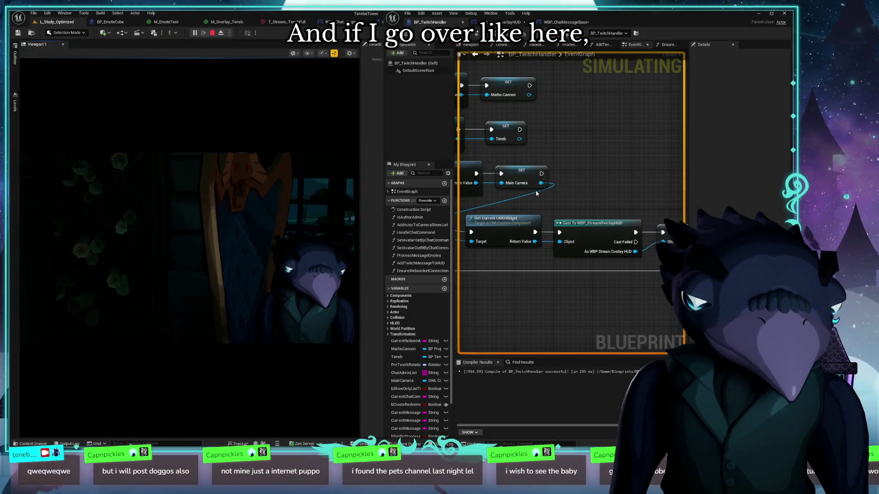
left_click(535, 190)
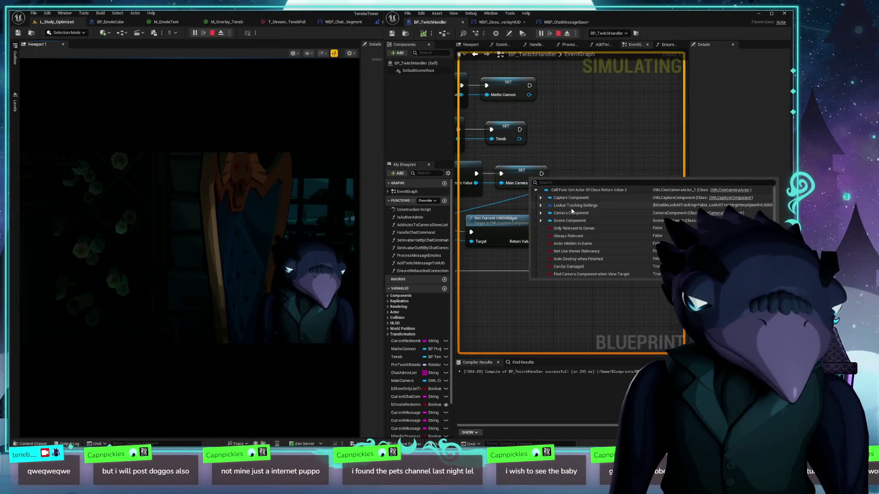
scroll(610, 224, "down", 5)
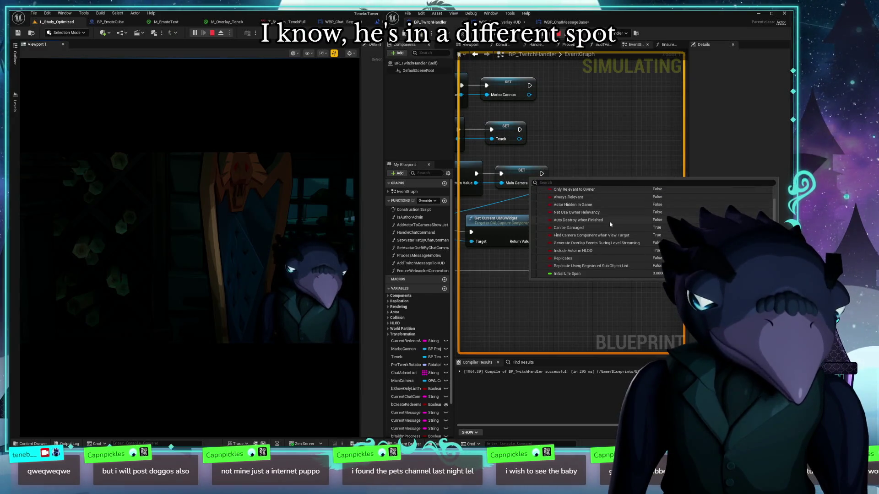
scroll(611, 224, "down", 3)
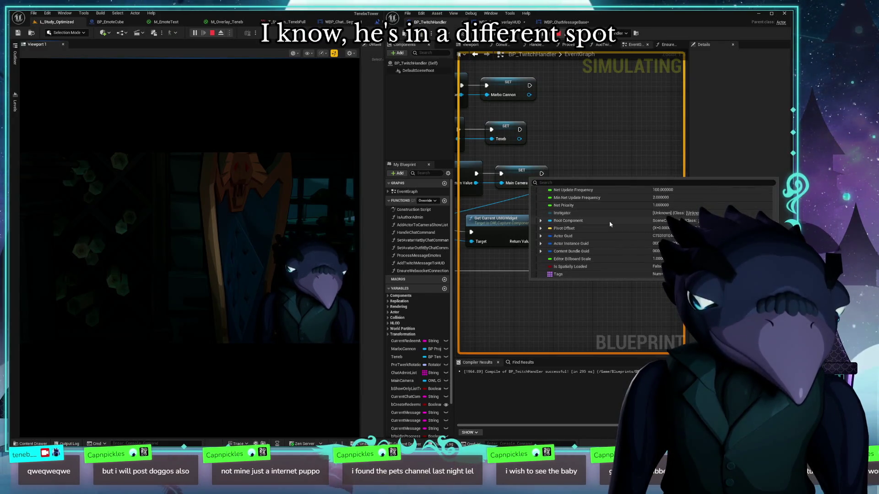
scroll(609, 249, "up", 8)
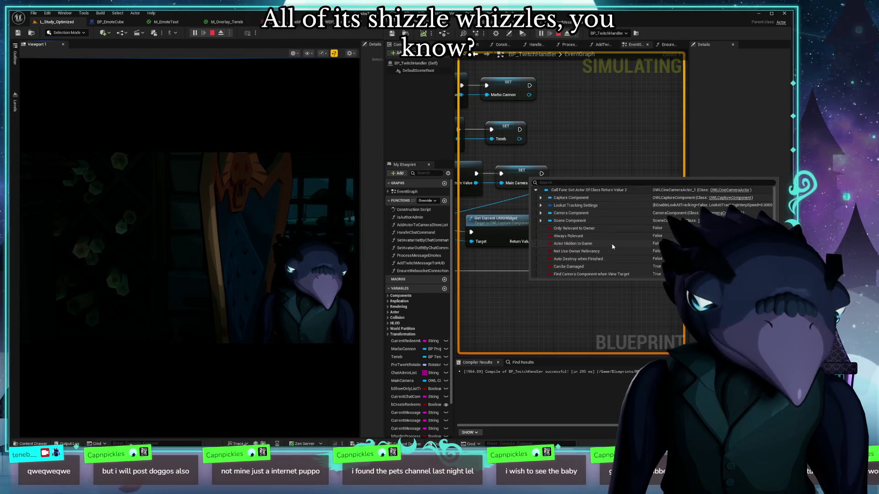
left_click(541, 199)
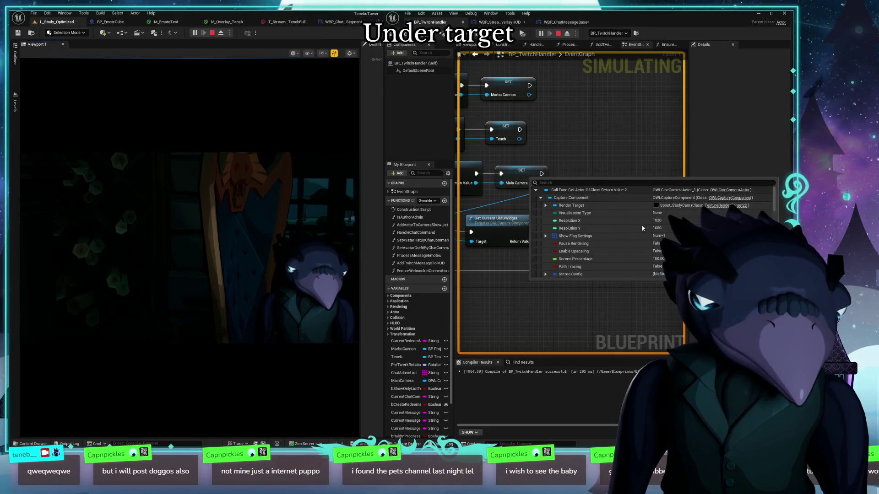
scroll(601, 254, "down", 2)
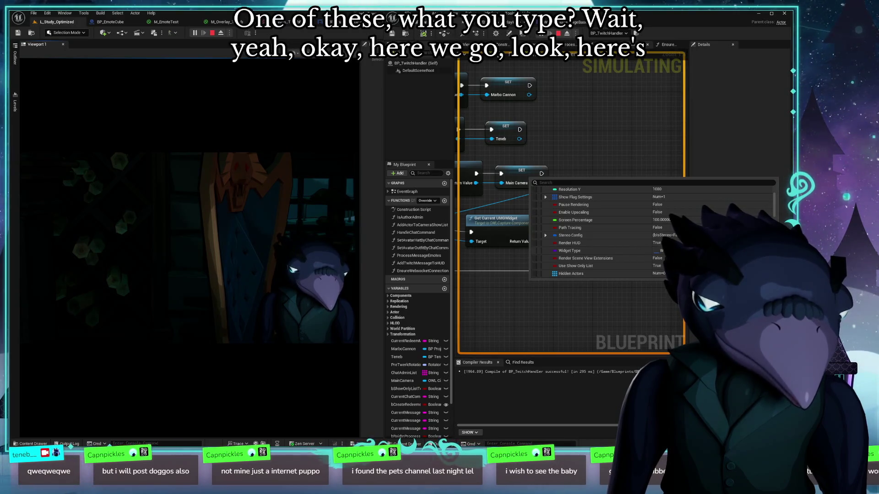
key("alt+Tab")
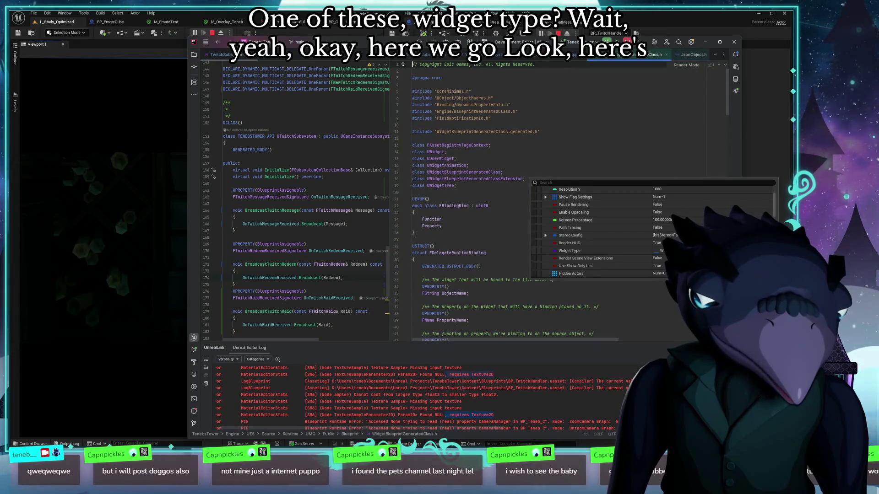
left_click(668, 55)
key("alt+Tab")
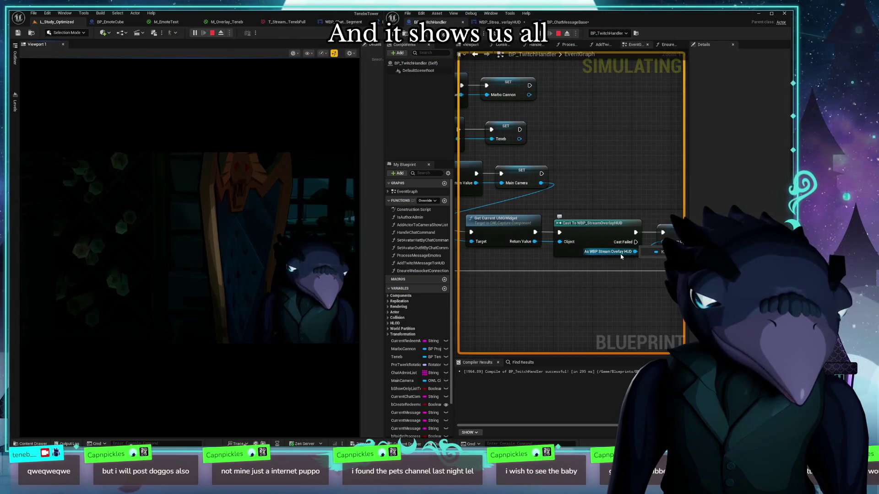
left_click_drag(612, 298, 530, 282)
mouse_move(605, 226)
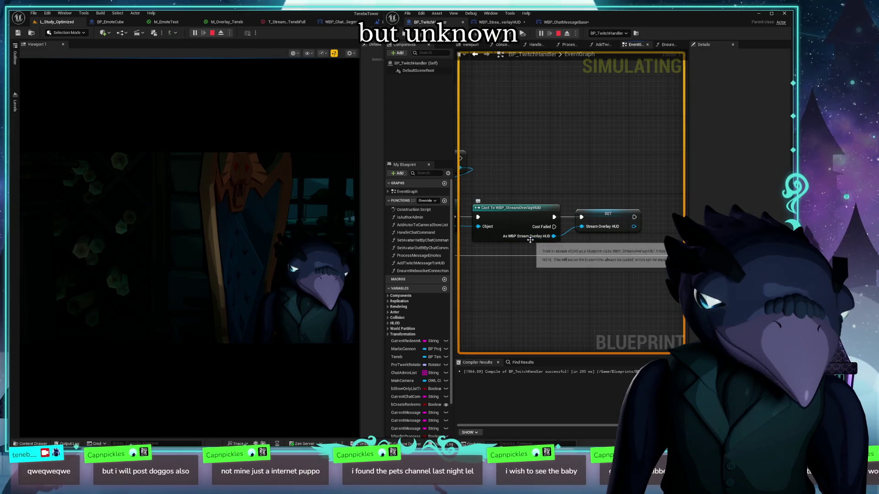
scroll(549, 275, "down", 2)
scroll(544, 234, "up", 2)
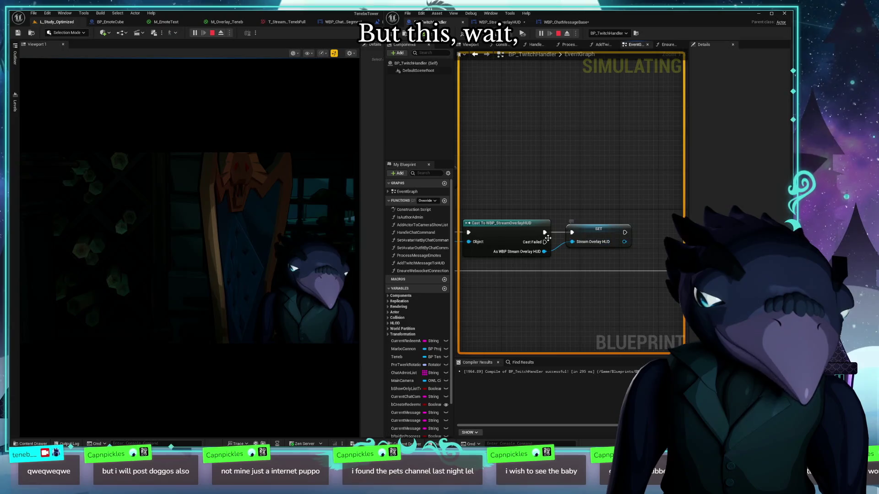
scroll(563, 256, "down", 1)
scroll(534, 224, "up", 1)
mouse_move(533, 224)
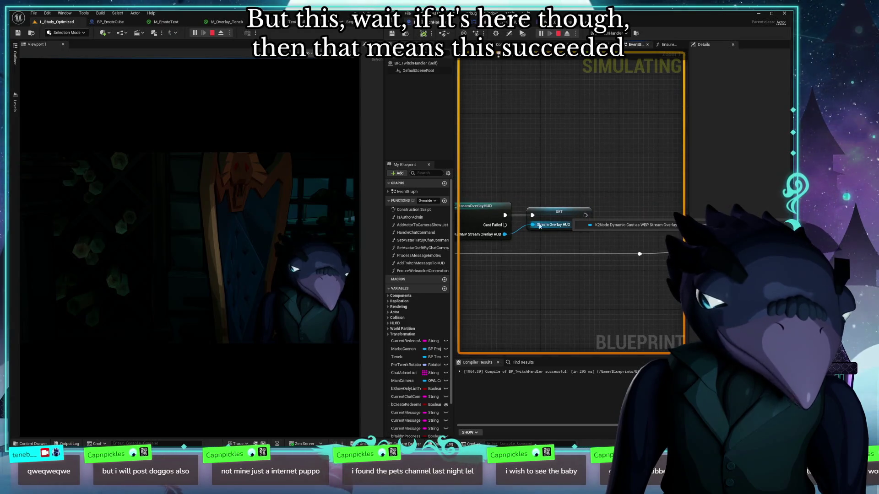
left_click_drag(554, 228, 588, 281)
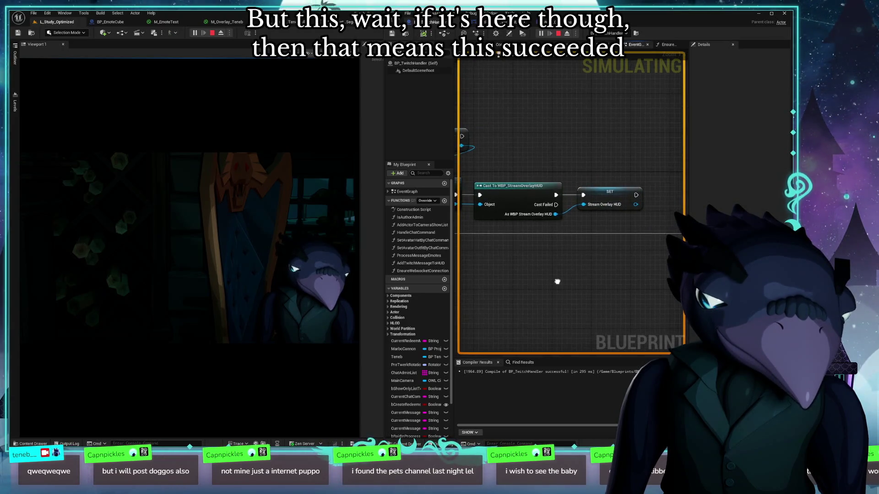
scroll(545, 287, "down", 5)
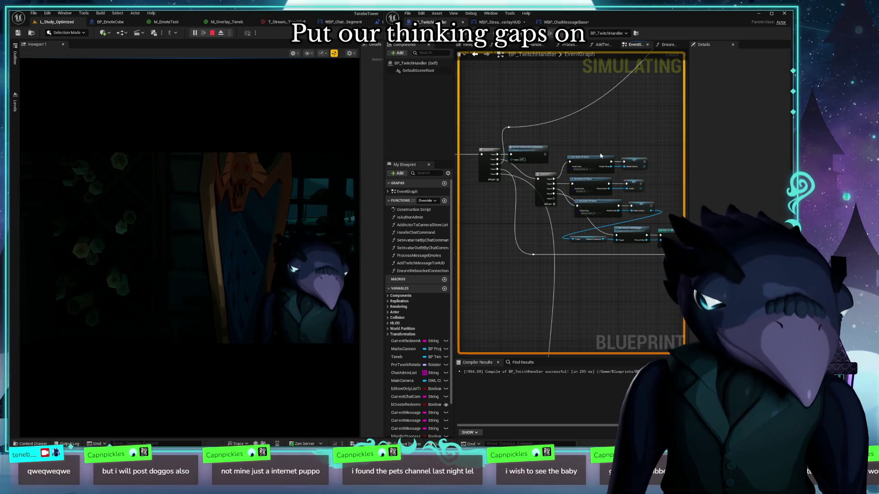
Bring the message-handling nodes into view and check their pins' live values
left_click_drag(628, 78, 572, 237)
scroll(576, 238, "down", 3)
scroll(579, 241, "up", 3)
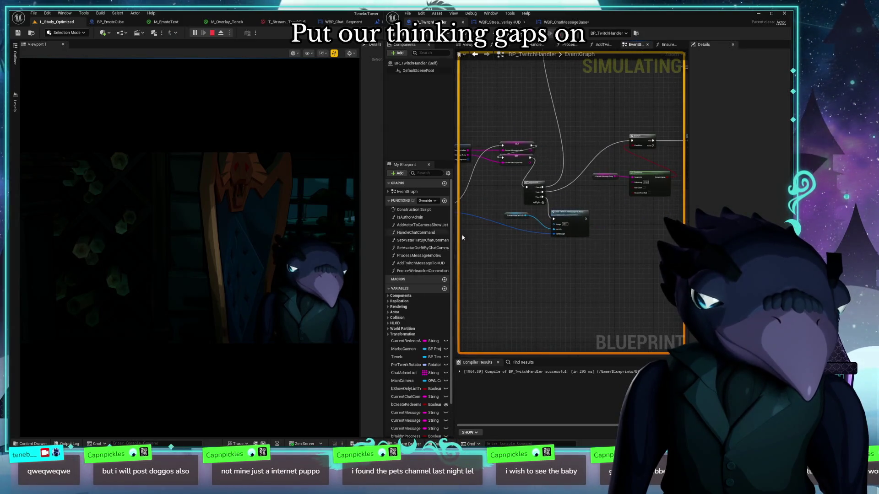
scroll(578, 241, "up", 2)
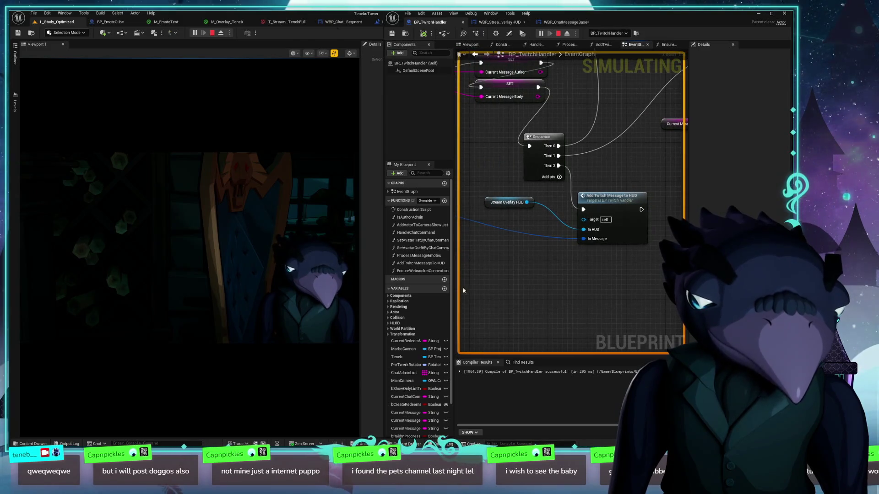
mouse_move(513, 205)
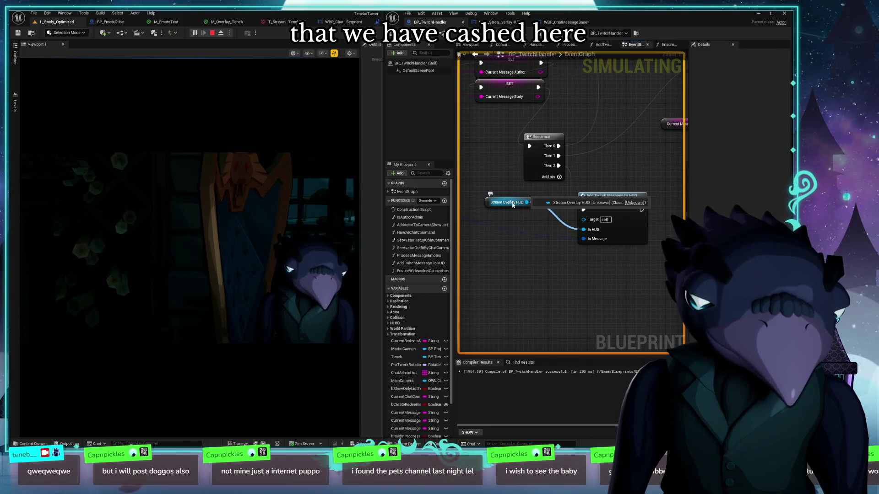
scroll(529, 273, "down", 8)
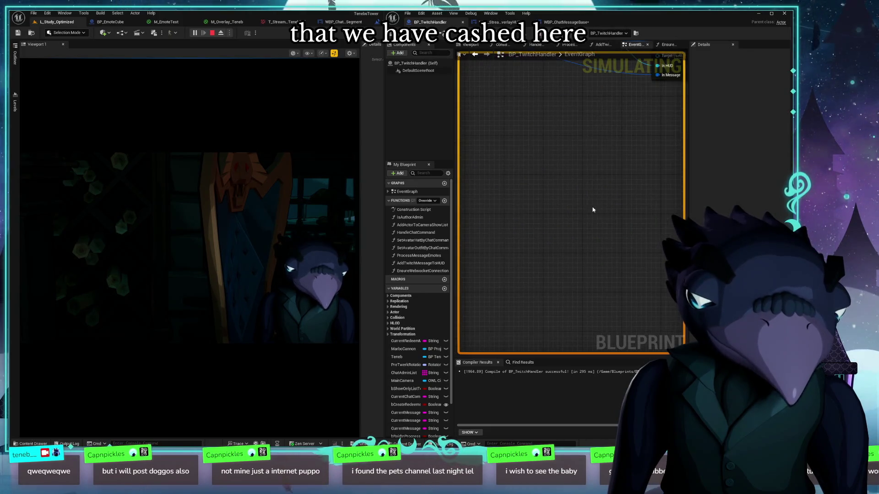
scroll(568, 205, "up", 6)
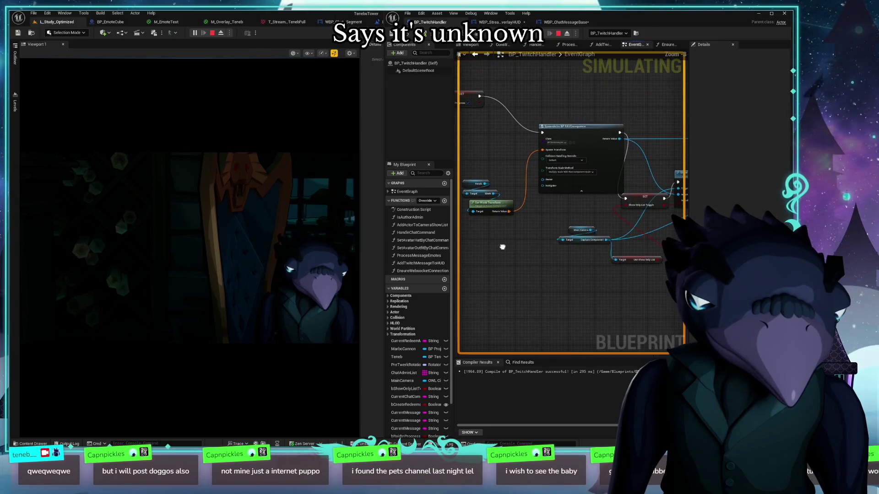
scroll(572, 215, "down", 5)
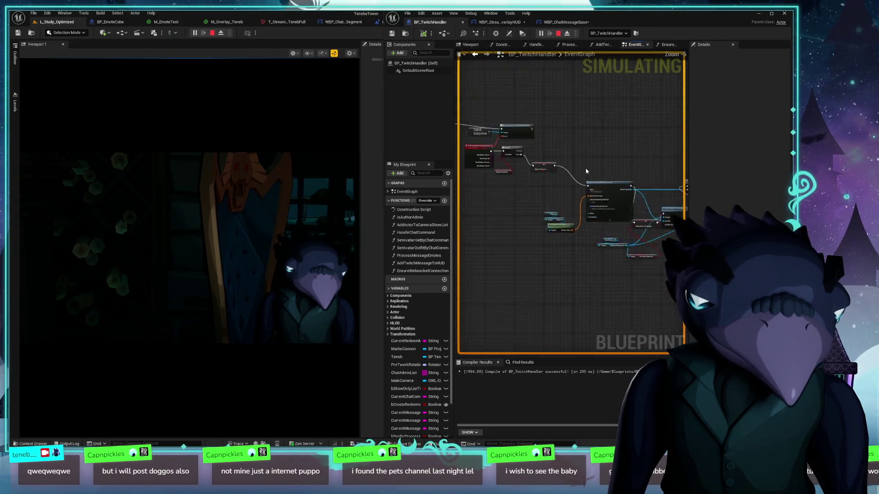
scroll(566, 275, "up", 4)
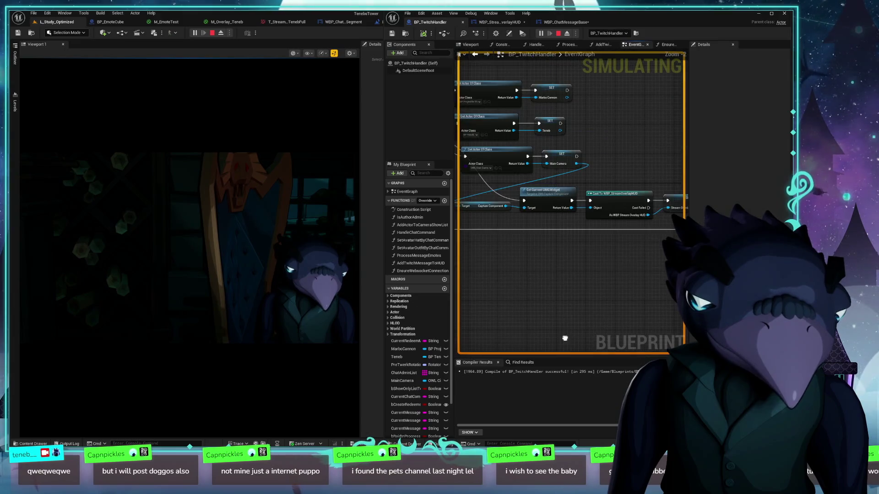
mouse_move(551, 266)
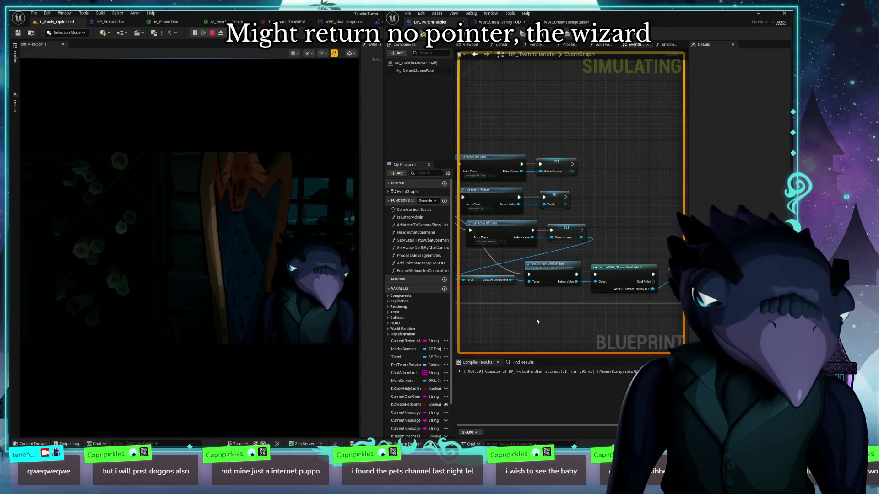
Expand the Capture Component's live debug values, then open the Output Log
scroll(595, 284, "up", 3)
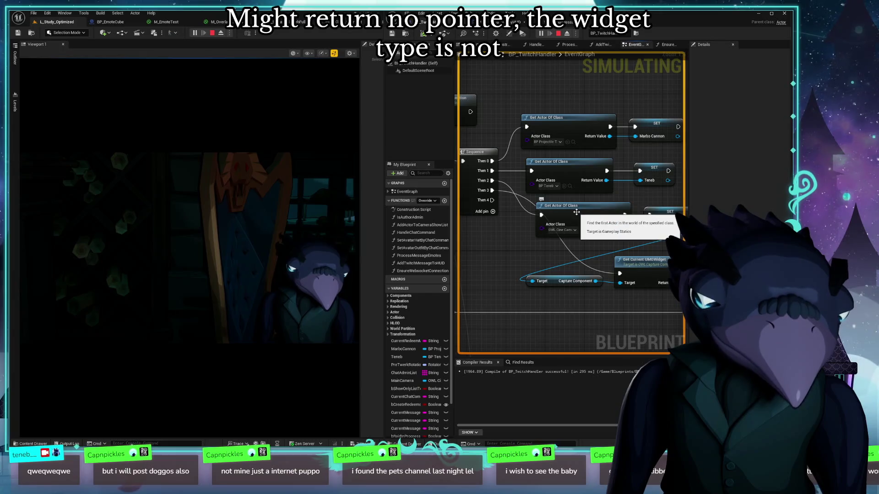
left_click_drag(591, 211, 513, 213)
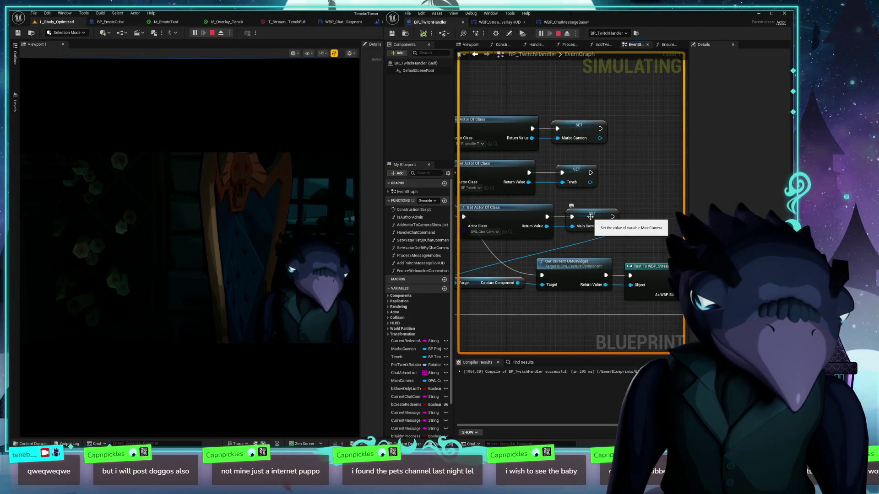
mouse_move(480, 287)
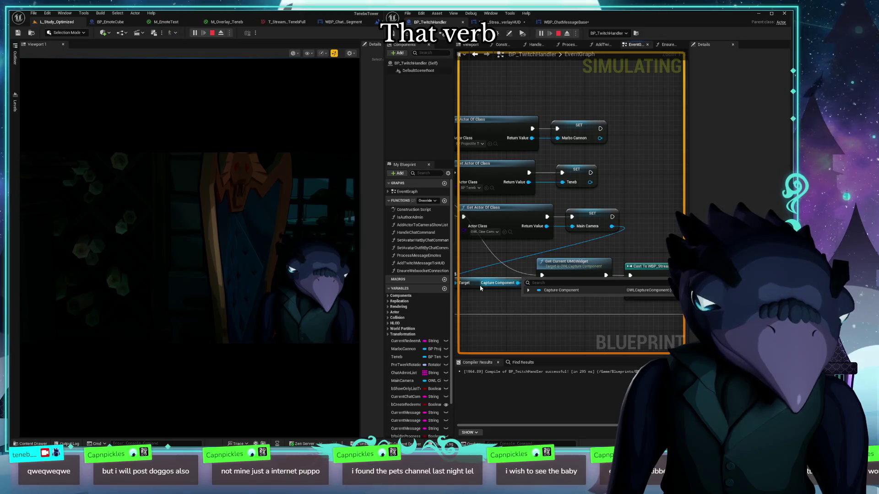
left_click(528, 291)
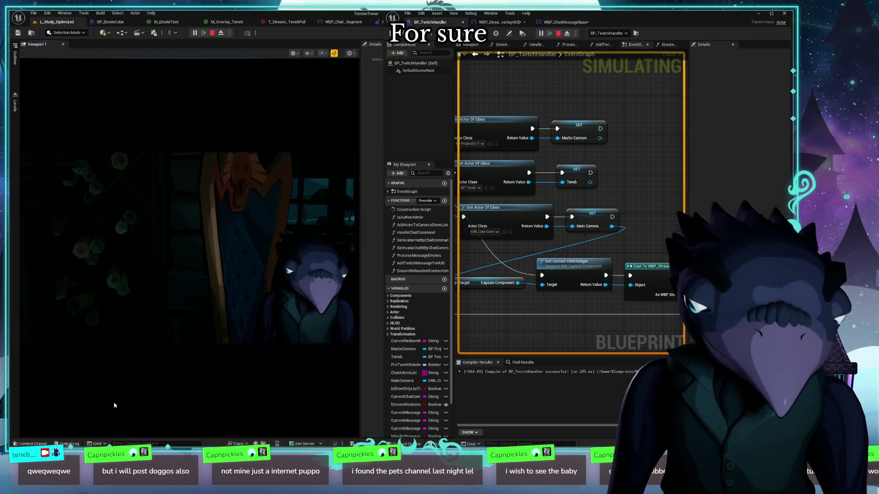
left_click(68, 443)
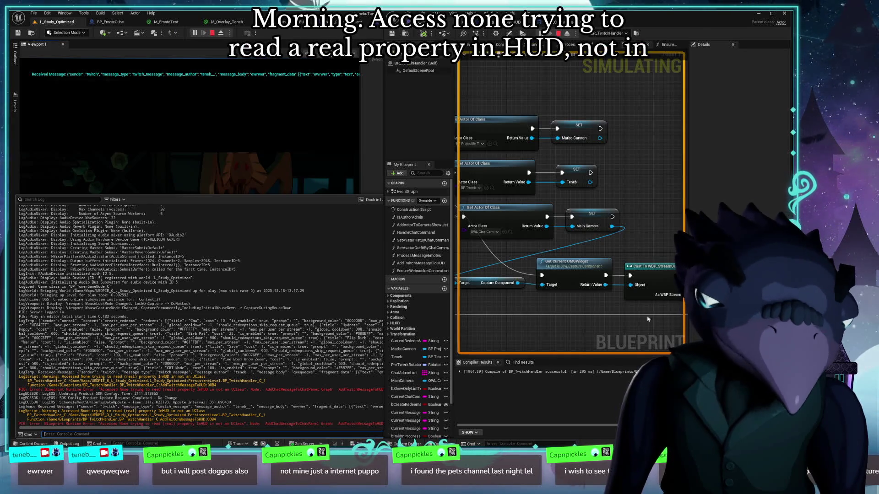
Close the Output Log and reframe the graph around the camera, cast and SET nodes
left_click(553, 311)
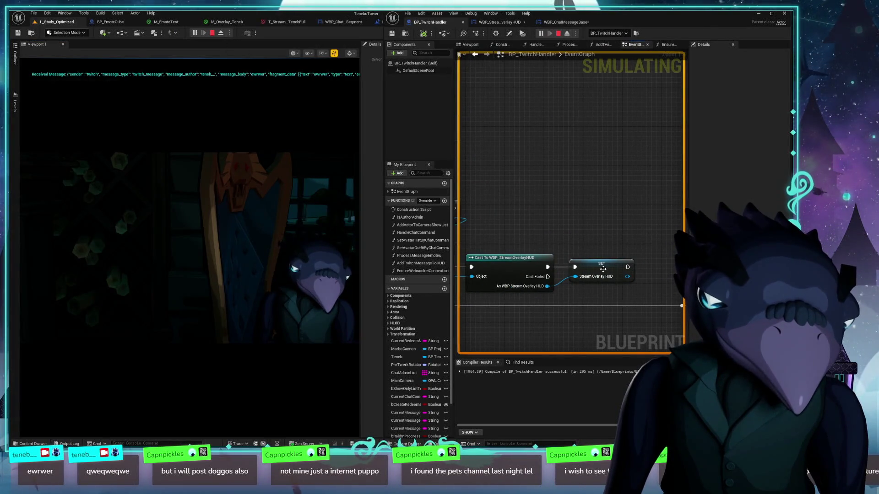
left_click_drag(625, 193, 589, 173)
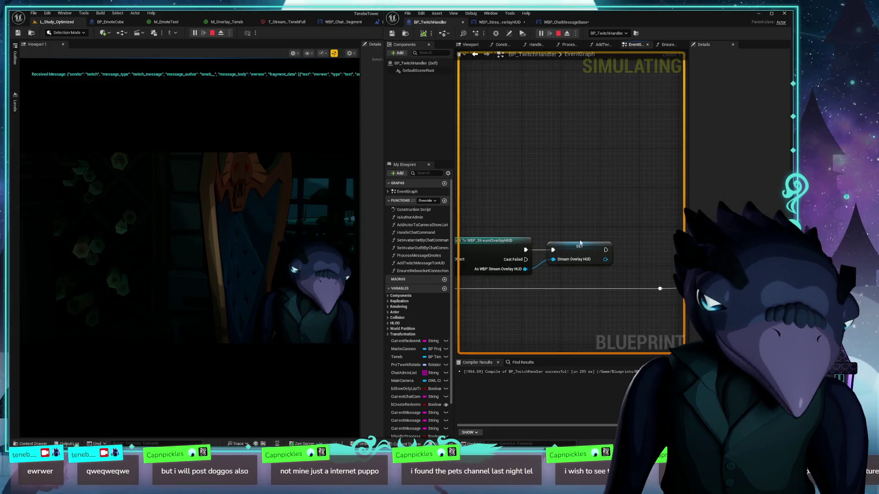
left_click_drag(560, 231, 616, 216)
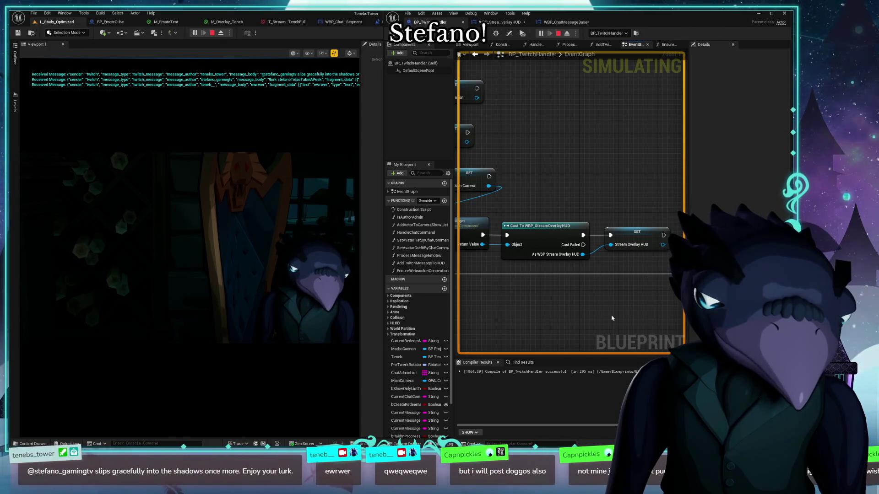
mouse_move(587, 300)
left_mouse_down()
mouse_move(535, 300)
mouse_move(645, 286)
left_mouse_up()
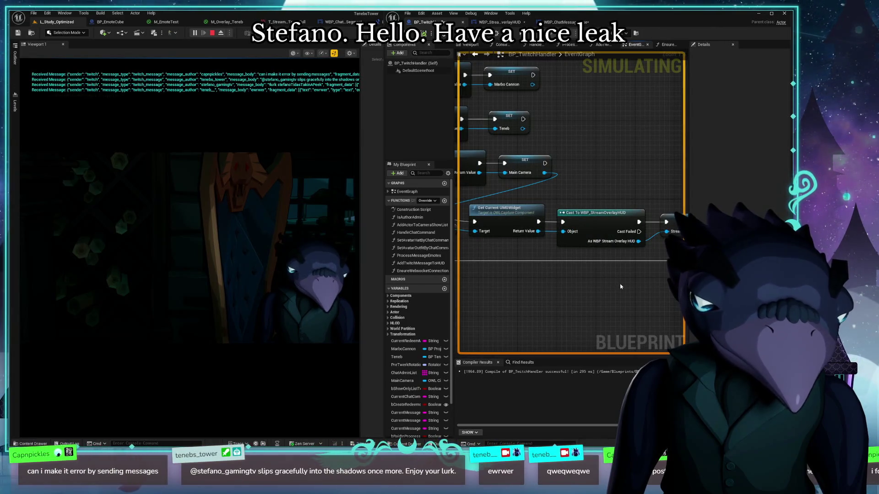
Reopen the log to review the AddChatMessageToChatPanel Accessed None errors about InHUD, then dismiss it
left_click(76, 444)
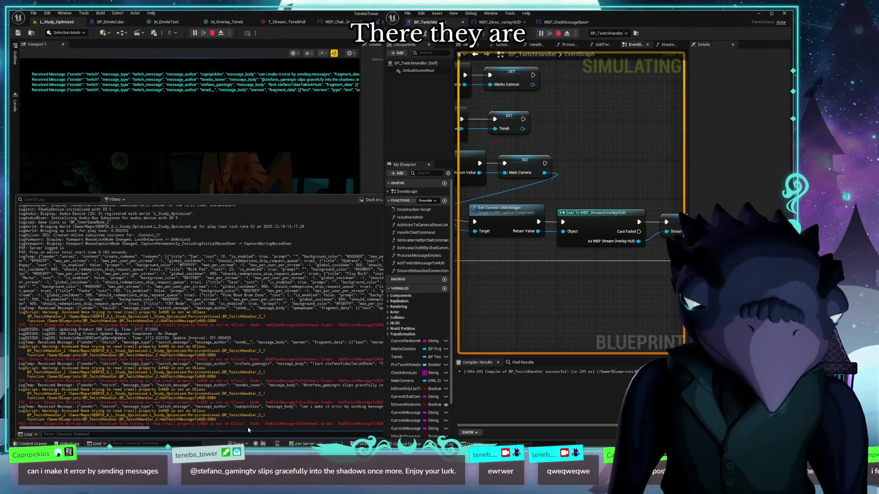
double_click(301, 424)
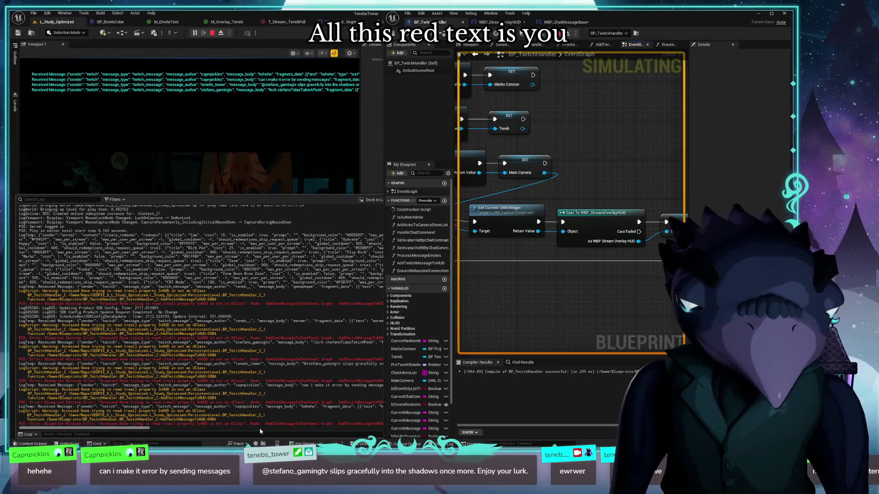
double_click(305, 424)
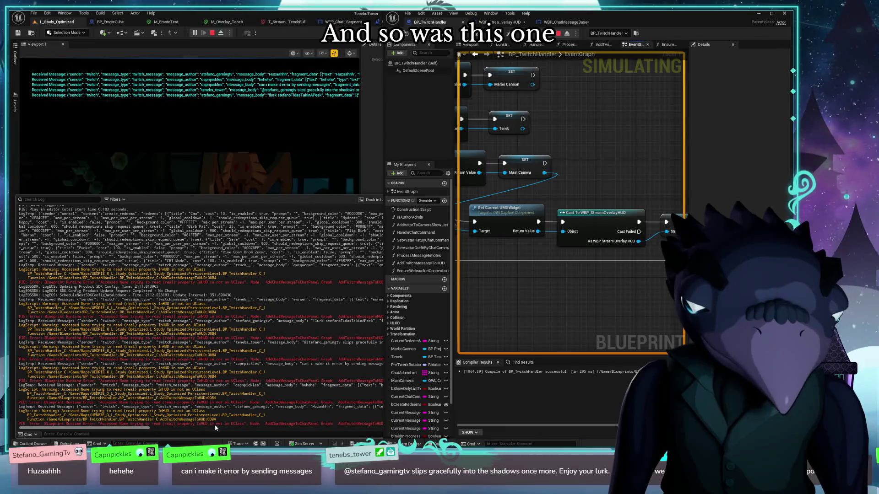
mouse_move(615, 302)
left_mouse_down()
mouse_move(486, 298)
mouse_move(606, 295)
left_mouse_up()
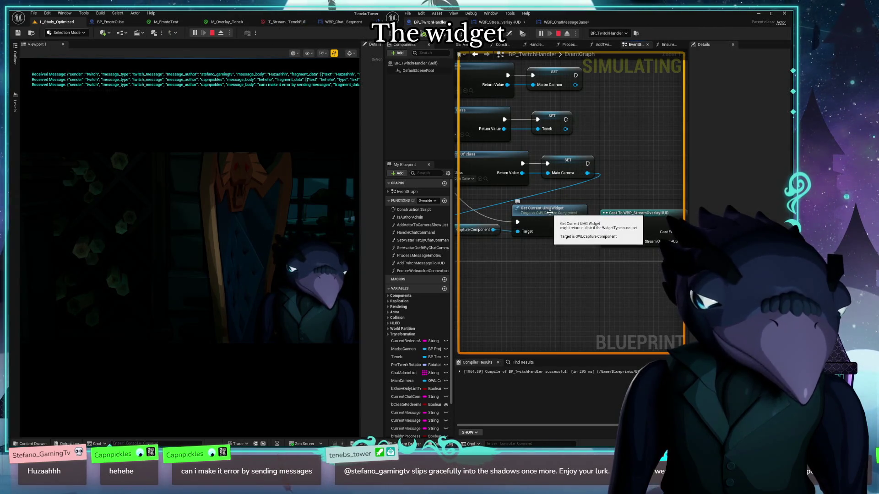
Select the Stream Overlay HUD getter to confirm it defaults to None, then open AddTwitchMessageToHUD
mouse_move(517, 204)
left_mouse_down()
mouse_move(542, 340)
mouse_move(625, 161)
mouse_move(620, 92)
mouse_move(613, 209)
mouse_move(530, 120)
mouse_move(586, 207)
left_mouse_up()
scroll(586, 207, "up", 3)
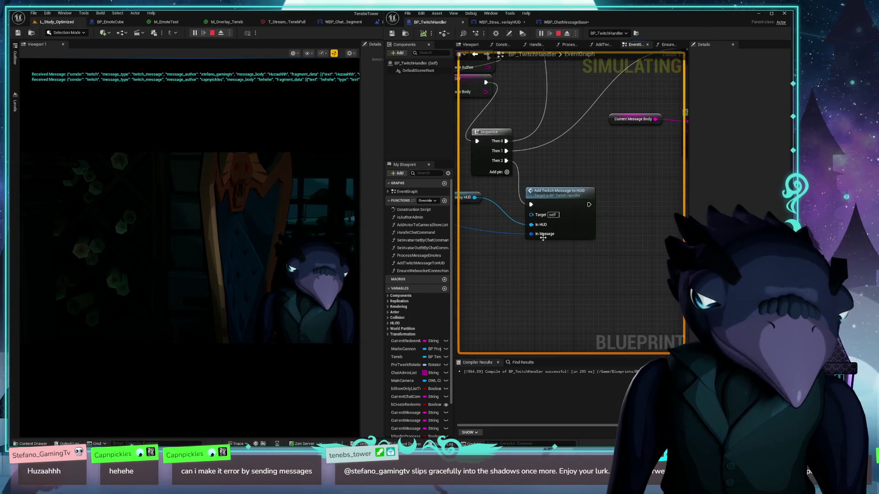
mouse_move(542, 229)
left_click_drag(513, 266, 568, 270)
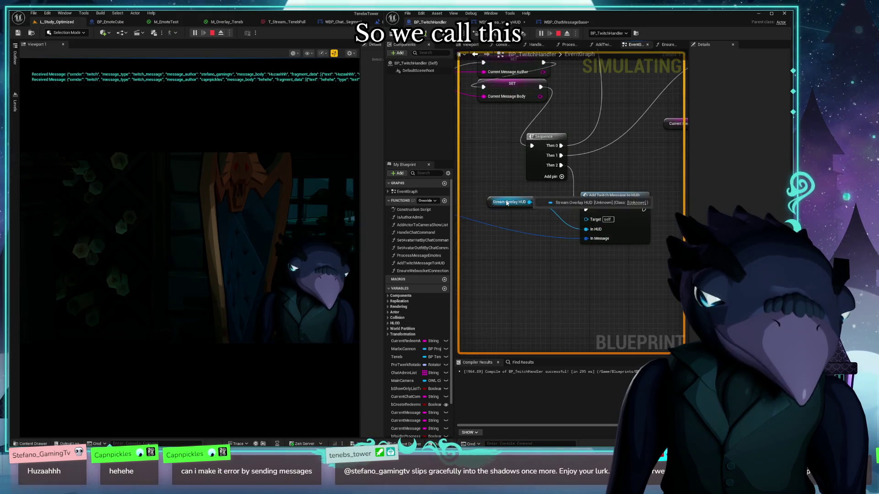
mouse_move(494, 205)
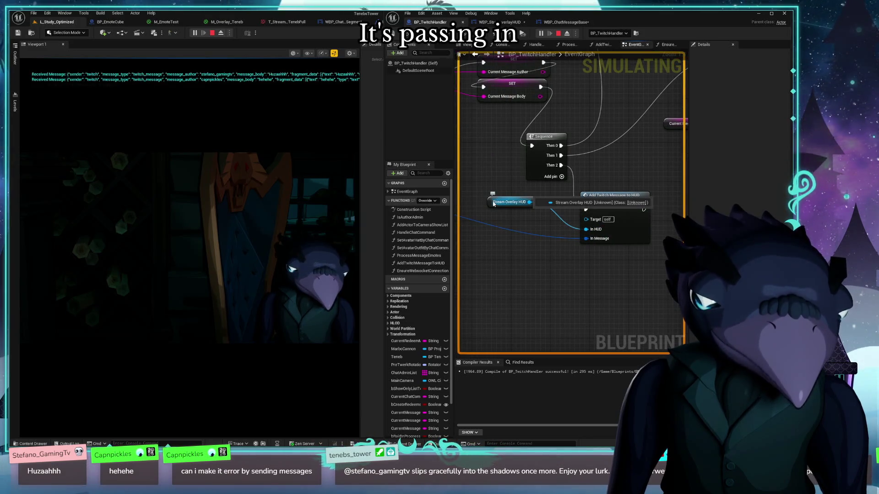
left_click_drag(493, 205, 506, 214)
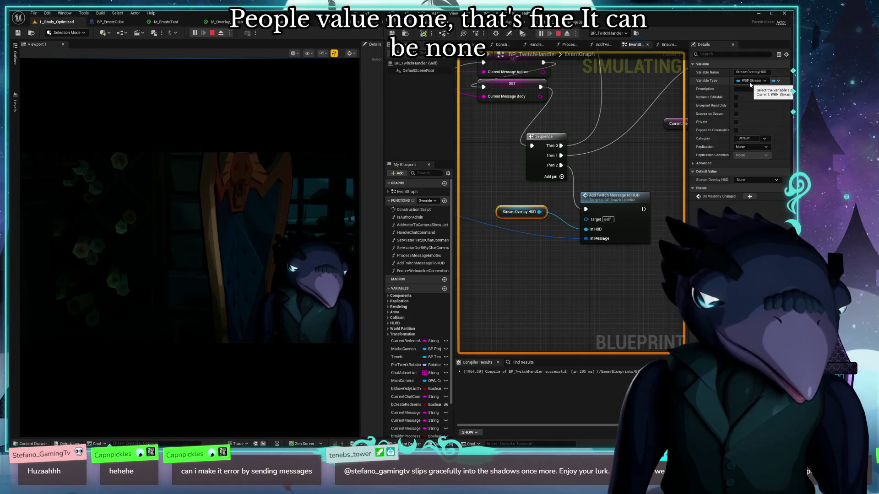
double_click(624, 208)
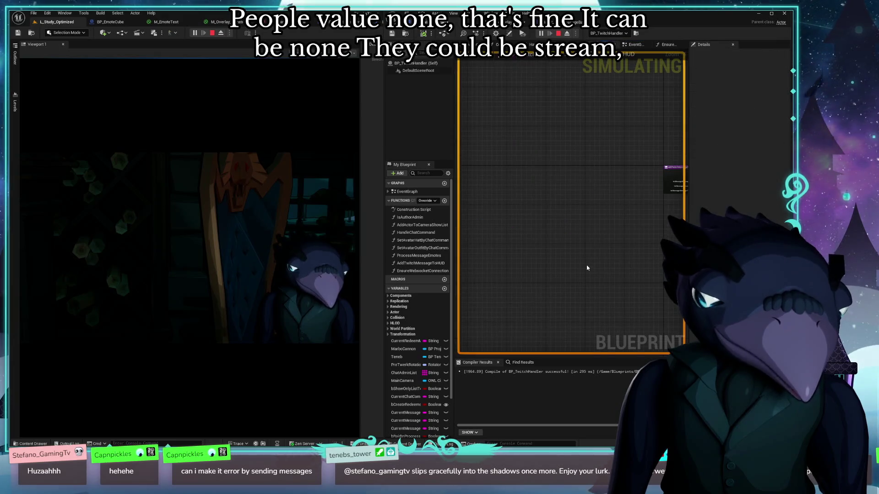
Pan through the function's Set Message Text, Add Chat Message, Set Author Text and Create Widget nodes
scroll(567, 257, "up", 3)
mouse_move(507, 279)
left_mouse_down()
mouse_move(499, 321)
mouse_move(517, 312)
mouse_move(477, 265)
mouse_move(668, 305)
left_mouse_up()
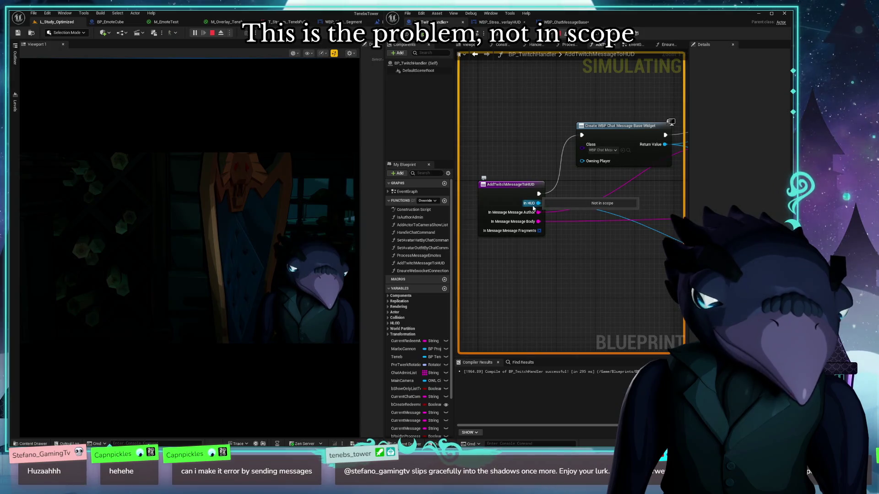
mouse_move(652, 282)
left_mouse_down()
mouse_move(536, 239)
mouse_move(526, 254)
mouse_move(641, 238)
mouse_move(664, 256)
mouse_move(589, 265)
mouse_move(535, 257)
mouse_move(511, 275)
mouse_move(505, 258)
left_mouse_up()
mouse_move(598, 208)
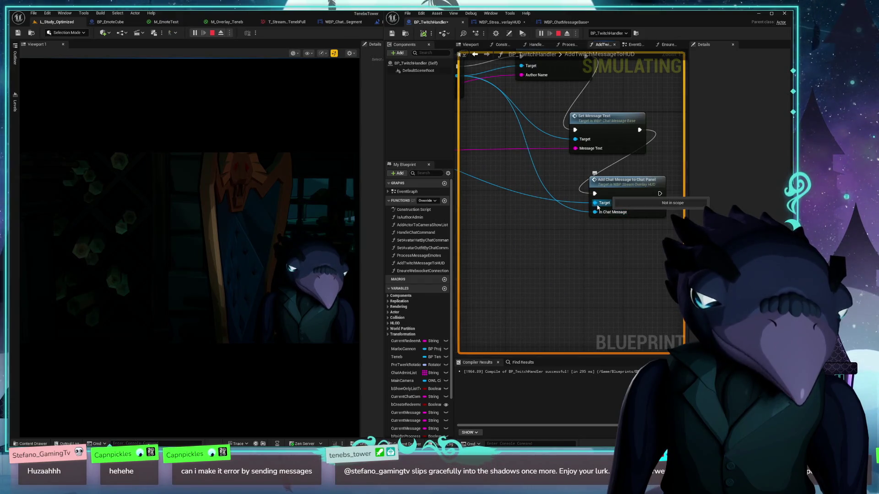
left_click_drag(598, 208, 559, 273)
Inspect the AddTwitchMessageToHUD entry node's properties, then go back to the EventGraph
left_click(558, 168)
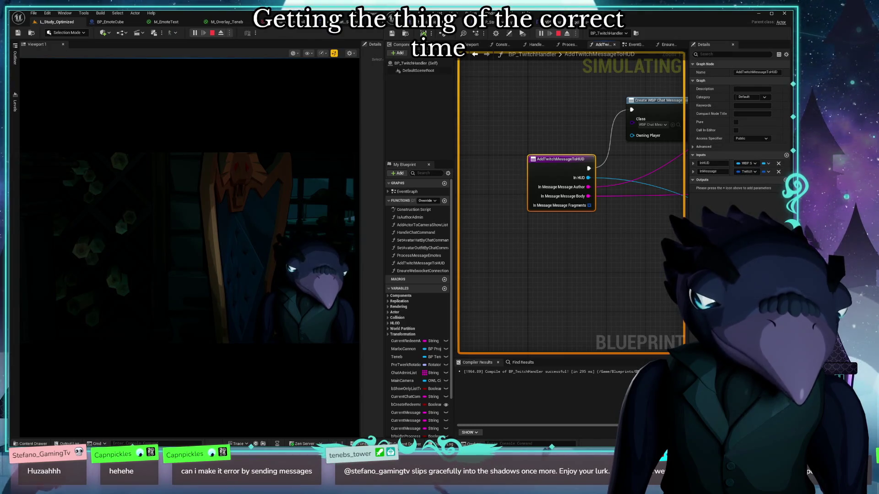
left_click(612, 257)
mouse_move(612, 257)
left_mouse_down()
mouse_move(506, 235)
mouse_move(563, 288)
left_mouse_up()
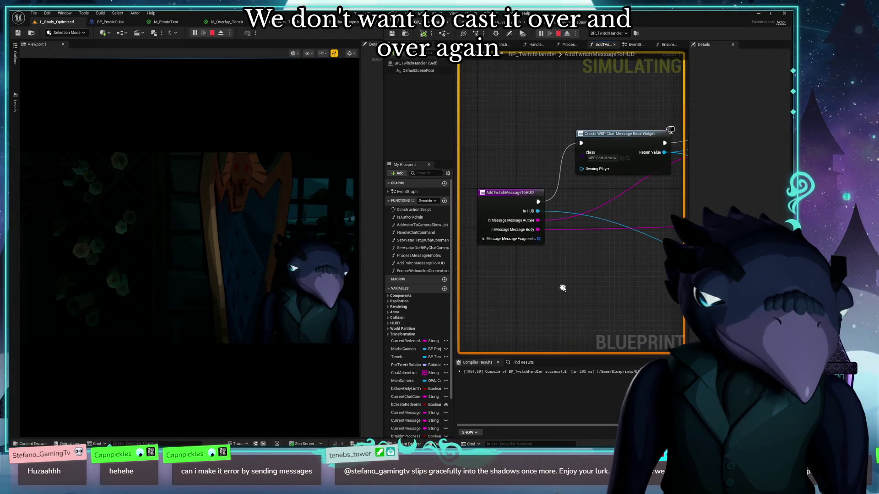
left_click(635, 45)
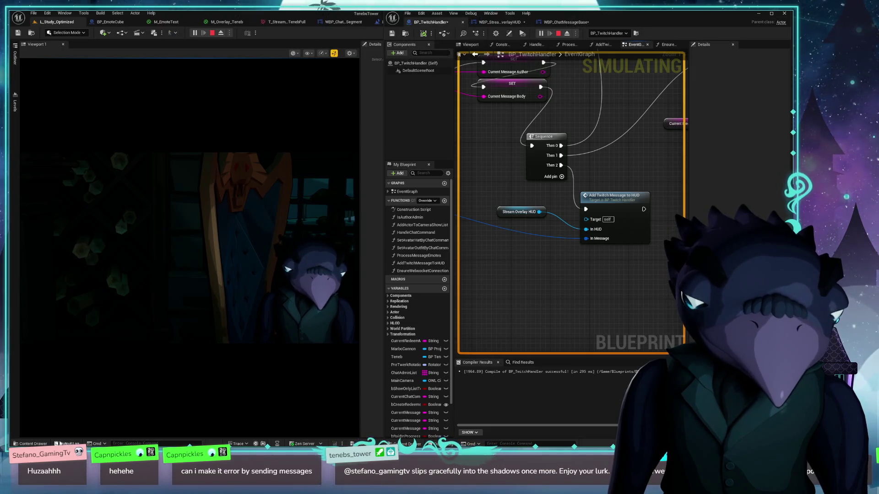
Check the runtime errors in the Output Log, then close it and rezoom the EventGraph
left_click(68, 443)
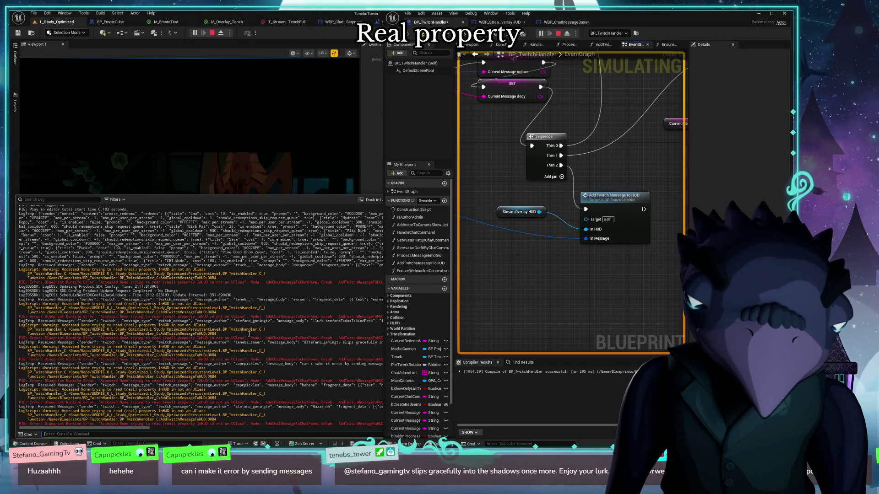
left_click(513, 348)
scroll(604, 270, "down", 5)
scroll(584, 252, "down", 3)
scroll(572, 206, "down", 3)
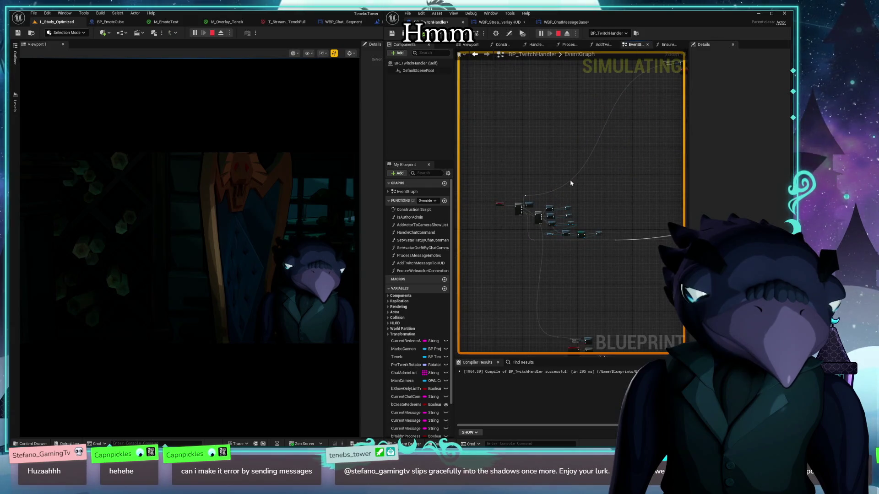
scroll(572, 183, "up", 4)
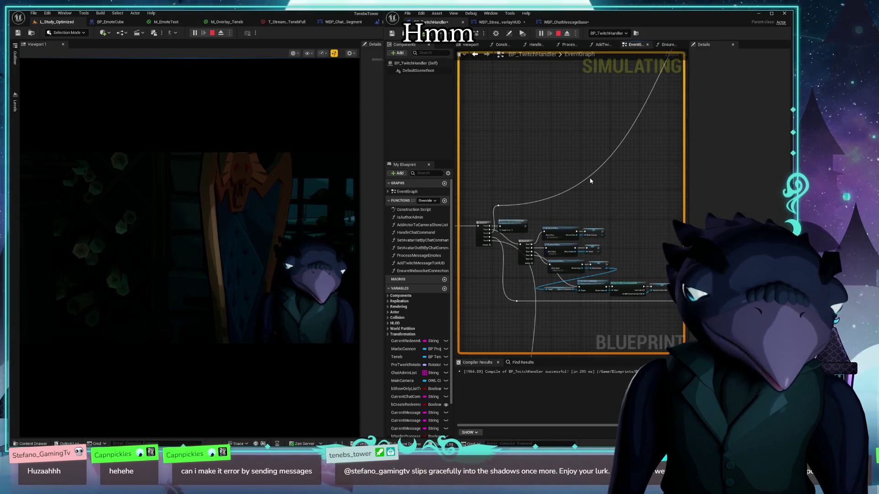
scroll(595, 183, "up", 4)
Marquee-select the Get Current UMG Widget, Cast To WBP_StreamOverlayHUD and SET Stream Overlay HUD nodes
mouse_move(573, 235)
left_mouse_down()
mouse_move(656, 268)
mouse_move(524, 249)
mouse_move(547, 248)
mouse_move(495, 236)
left_mouse_up()
left_click_drag(604, 212, 649, 205)
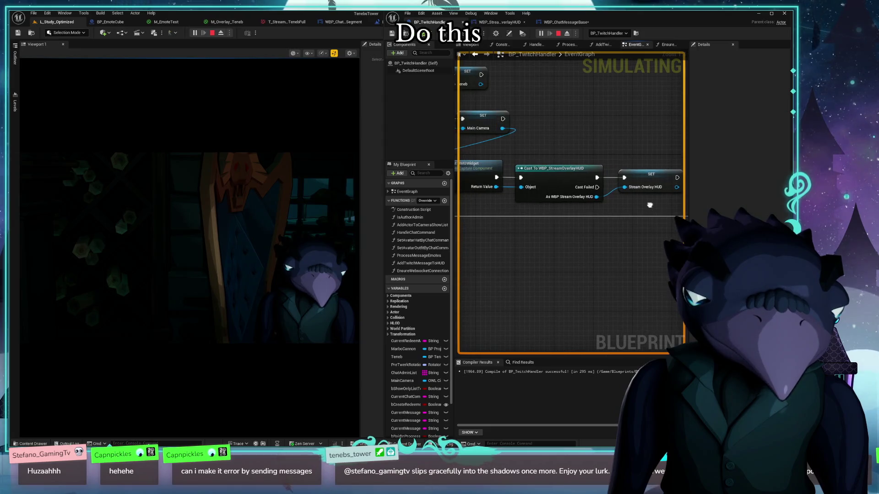
scroll(541, 212, "down", 3)
mouse_move(534, 205)
left_mouse_down()
mouse_move(467, 183)
mouse_move(489, 182)
left_mouse_up()
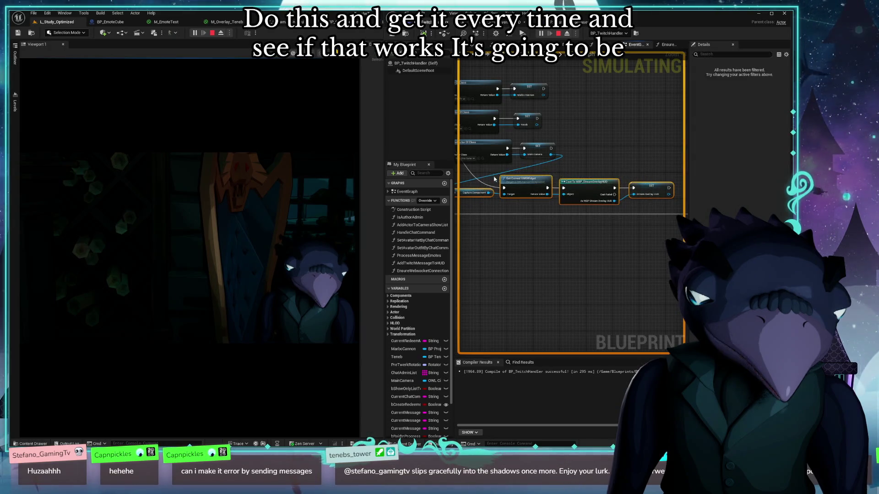
Stop the simulation, close the Message Log, and paste the copied cast and SET nodes
left_click(558, 33)
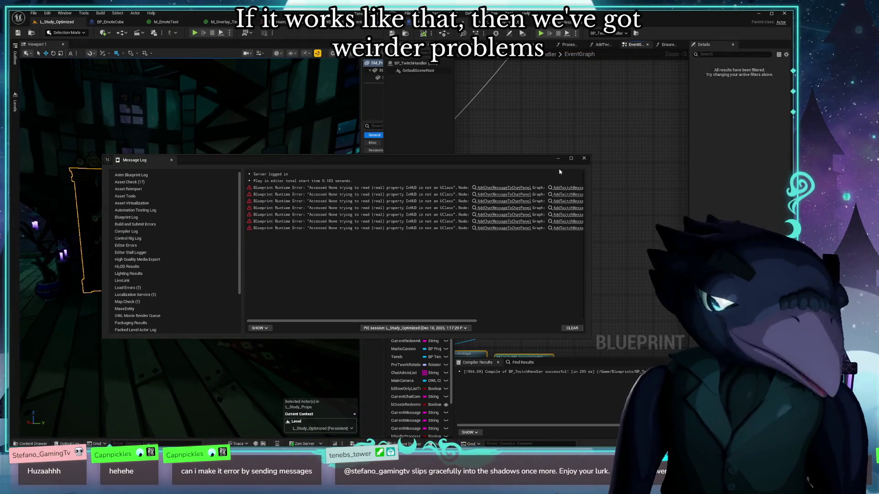
left_click(584, 159)
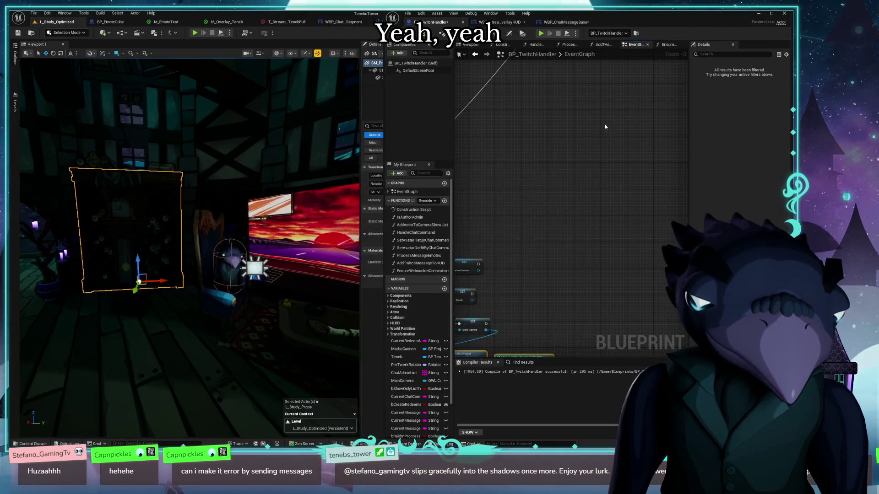
scroll(573, 206, "down", 1)
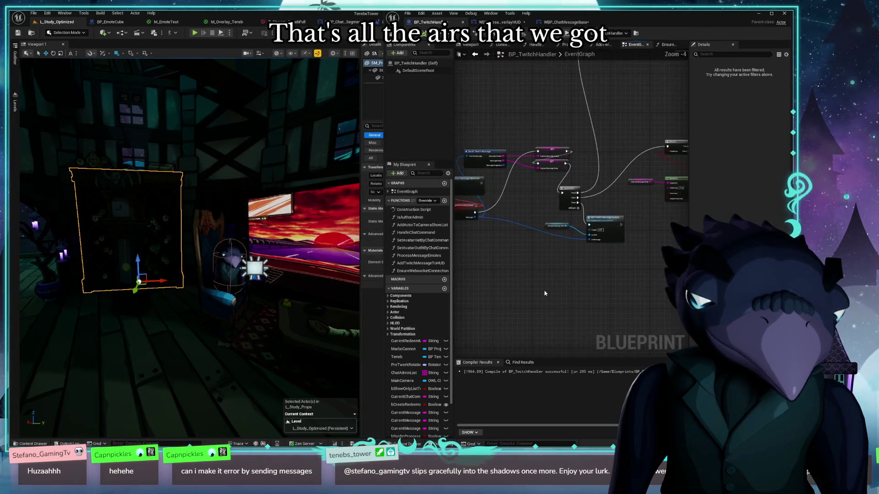
scroll(549, 254, "up", 3)
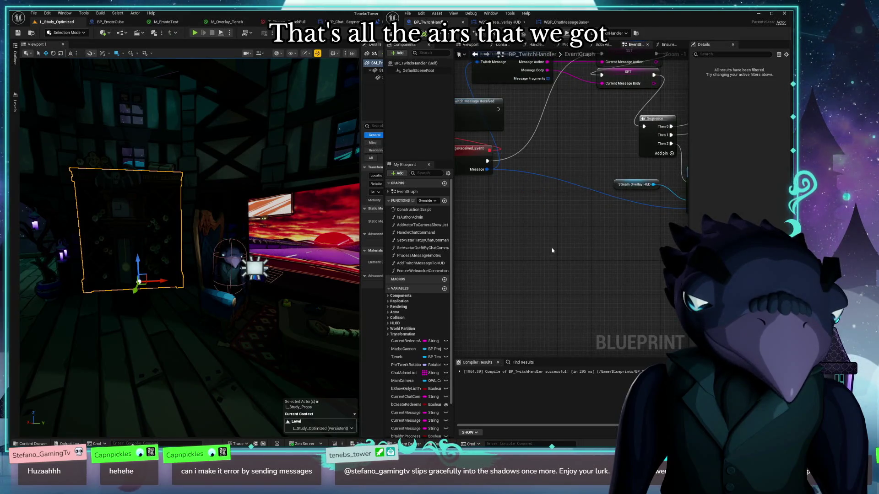
key("ctrl+v")
left_click_drag(552, 250, 449, 251)
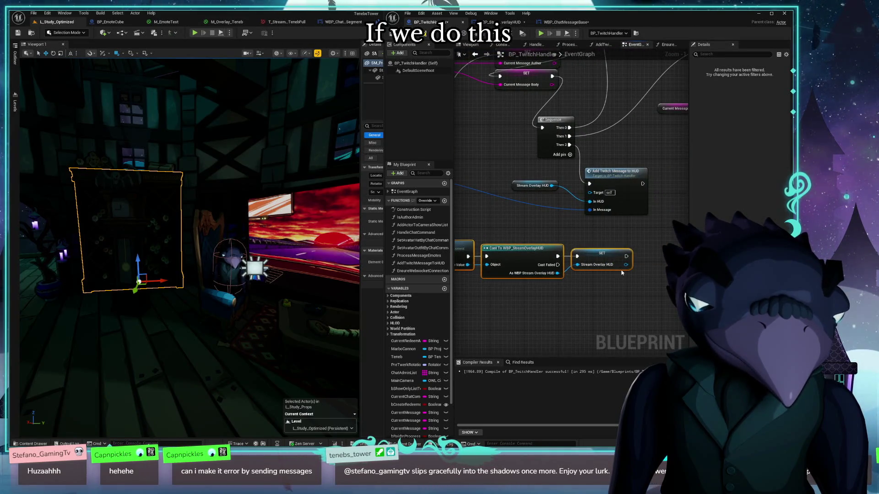
Wire the SET's Stream Overlay HUD into In HUD and its exec into Add Twitch Message to HUD
mouse_move(627, 266)
left_mouse_down()
mouse_move(579, 212)
mouse_move(590, 204)
left_mouse_up()
mouse_move(475, 230)
left_mouse_down()
mouse_move(574, 201)
mouse_move(649, 200)
left_mouse_up()
left_click(526, 237)
mouse_move(738, 120)
left_mouse_down()
mouse_move(648, 145)
mouse_move(652, 153)
mouse_move(578, 182)
mouse_move(507, 253)
left_mouse_up()
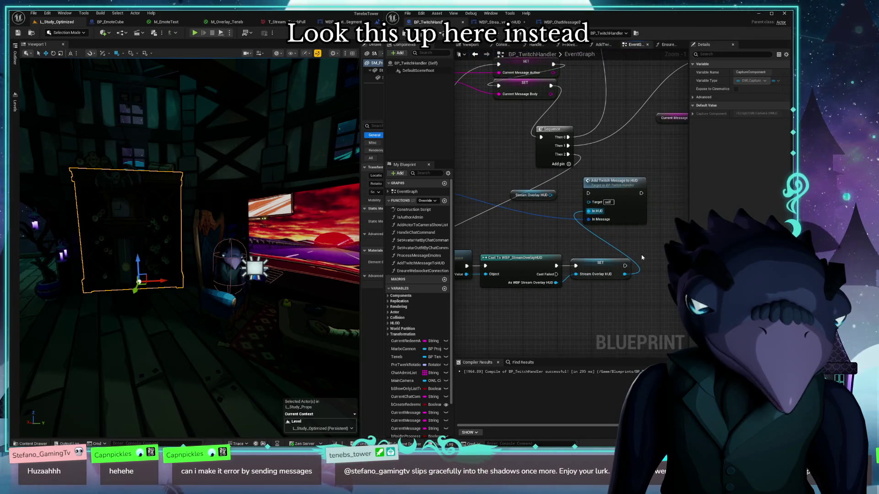
left_click_drag(624, 266, 588, 194)
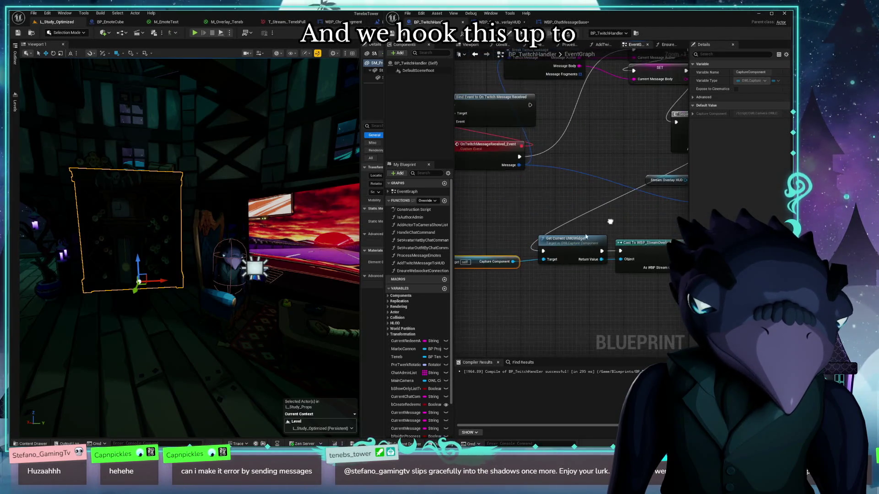
Connect Main Camera to the Capture Component's Target in the message-received chain
scroll(429, 341, "down", 2)
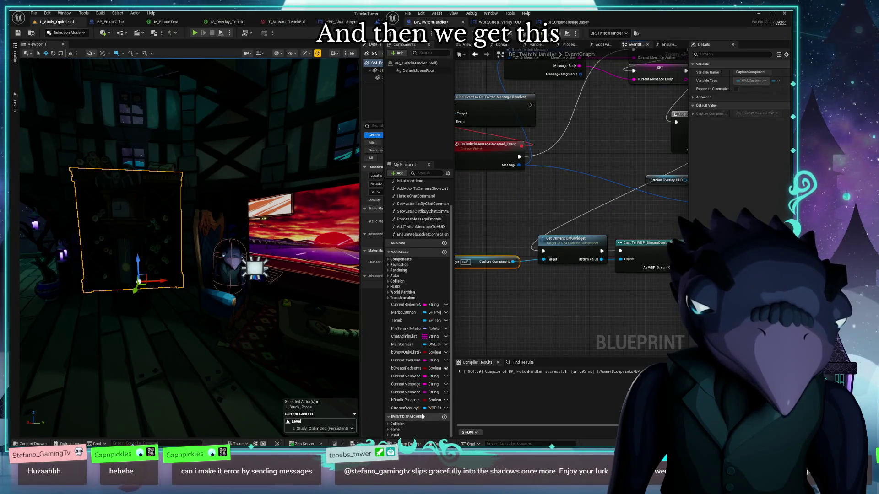
left_click_drag(470, 322, 609, 291)
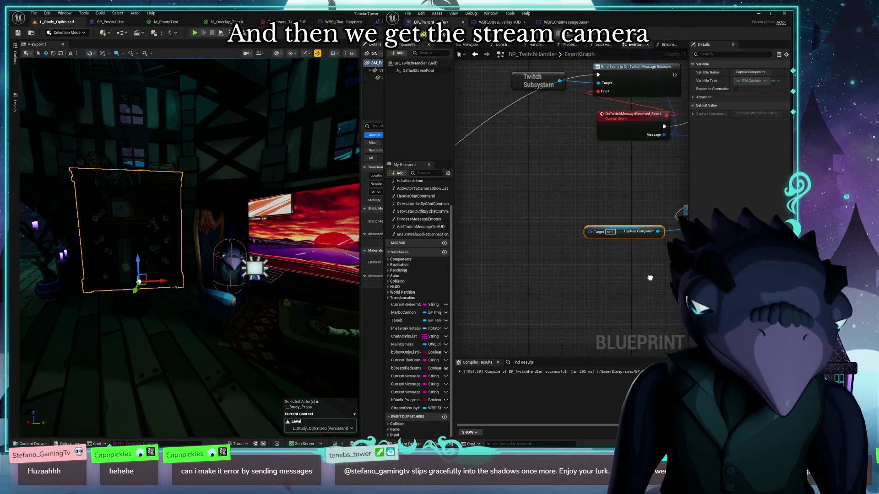
mouse_move(403, 344)
left_mouse_down()
mouse_move(593, 255)
mouse_move(589, 232)
left_mouse_up()
left_click_drag(540, 153, 505, 180)
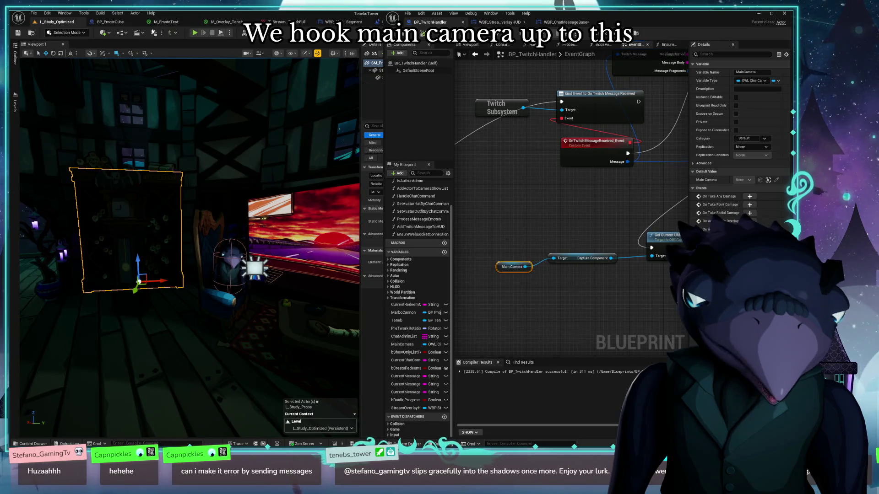
mouse_move(517, 195)
left_mouse_down()
mouse_move(466, 195)
mouse_move(604, 168)
left_mouse_up()
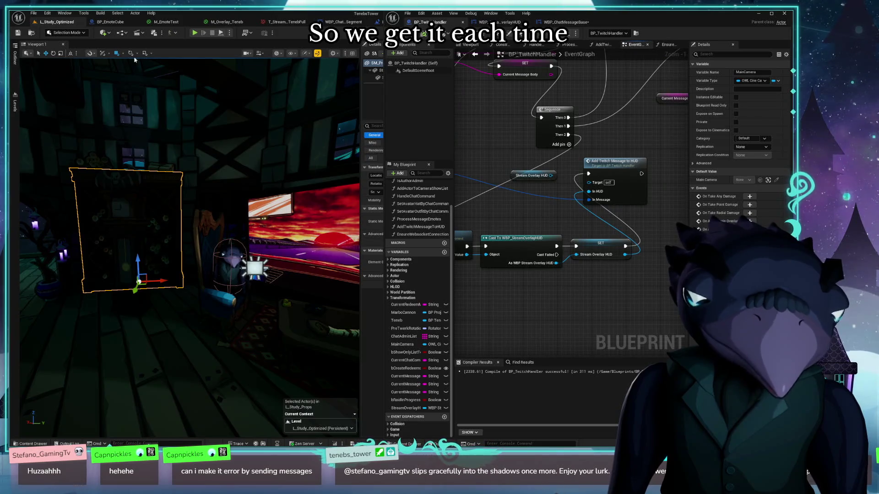
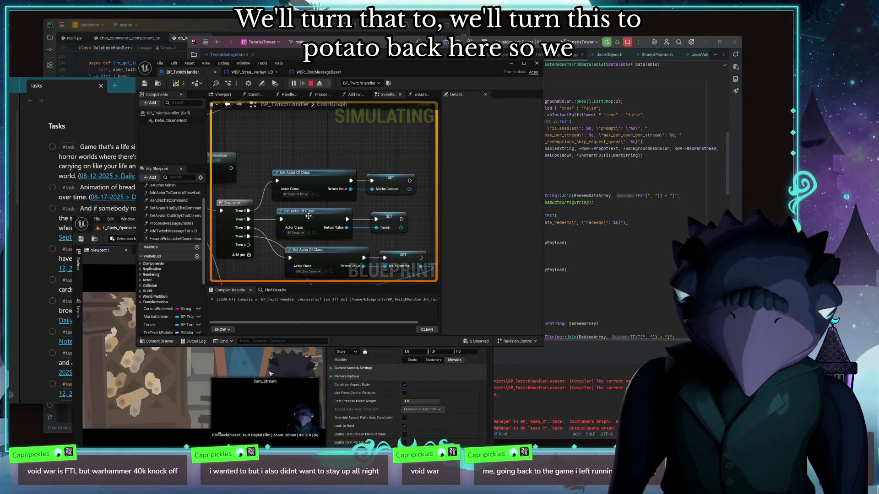
Move the BP_TwitchHandler blueprint window up and left, then enlarge it from its bottom-right corner
left_click_drag(341, 65, 474, 74)
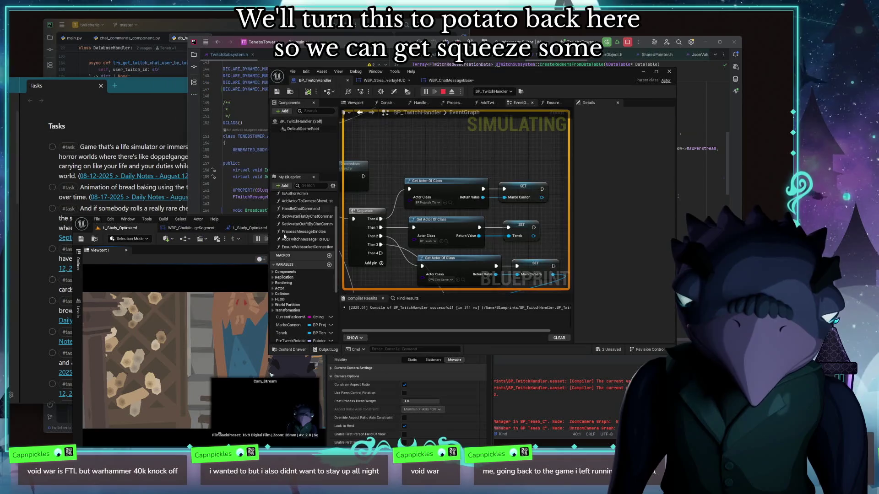
left_click_drag(264, 226, 193, 42)
left_click_drag(477, 77, 298, 48)
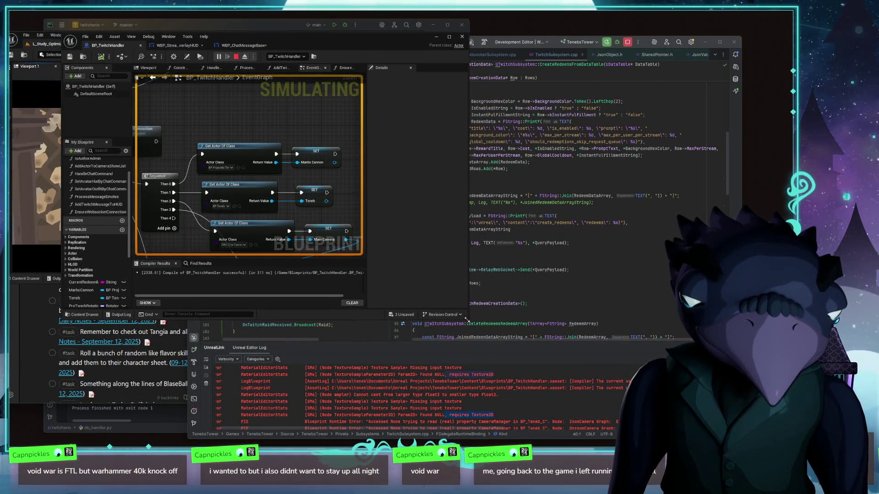
mouse_move(468, 322)
left_mouse_down()
mouse_move(483, 341)
mouse_move(741, 434)
left_mouse_up()
mouse_move(347, 266)
left_mouse_down()
mouse_move(361, 180)
mouse_move(324, 261)
mouse_move(447, 251)
mouse_move(362, 197)
mouse_move(327, 283)
left_mouse_up()
Zoom and pan the Event Graph to the actor-reference and WBP_StreamOverlayHUD cast nodes
scroll(323, 250, "down", 5)
scroll(339, 226, "up", 5)
mouse_move(380, 137)
left_mouse_down()
mouse_move(385, 198)
mouse_move(355, 204)
mouse_move(426, 211)
mouse_move(431, 239)
left_mouse_up()
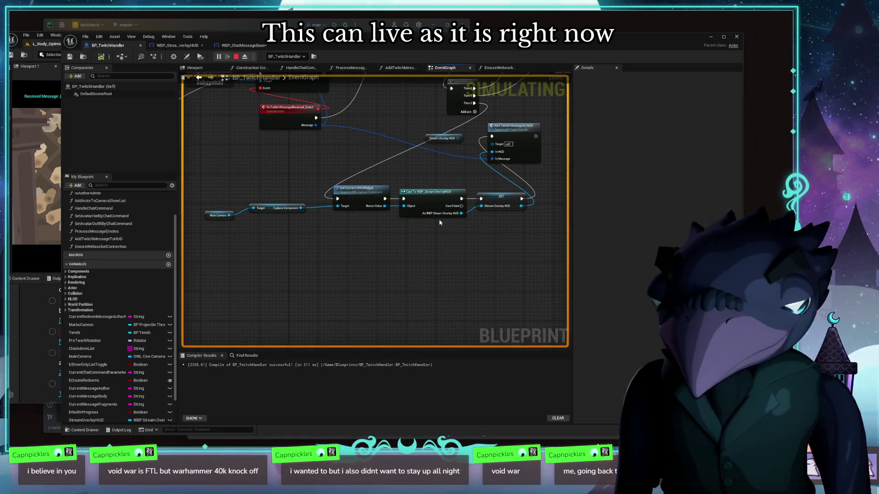
Pan the graph past the Twitch Subsystem and Main Camera nodes to the Message Body nodes
mouse_move(440, 218)
left_mouse_down()
mouse_move(489, 276)
mouse_move(451, 207)
left_mouse_up()
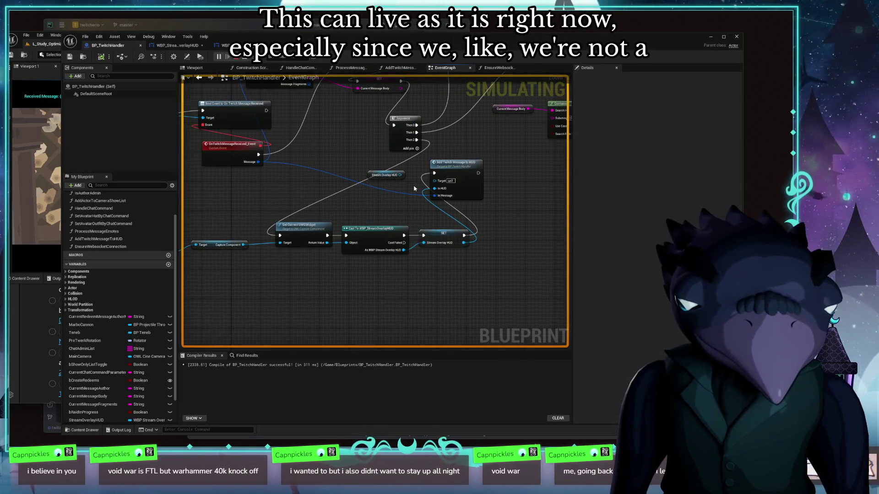
left_click_drag(298, 271, 361, 263)
left_click_drag(225, 250, 230, 242)
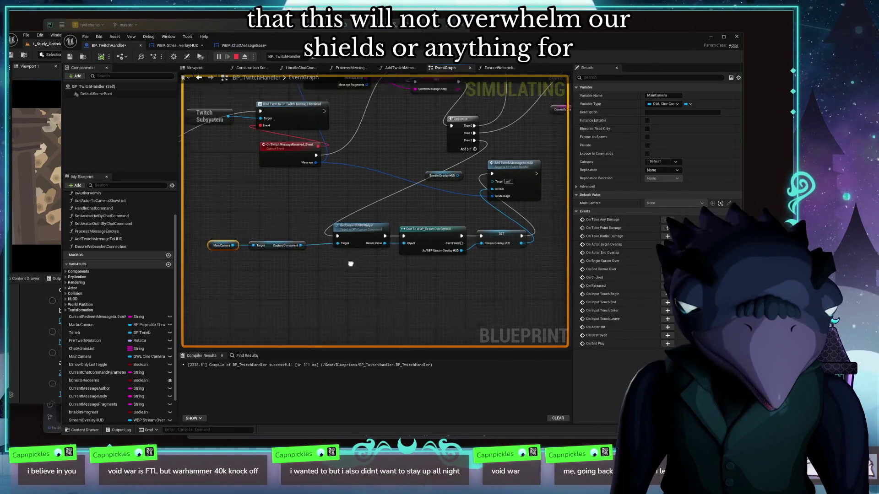
left_click_drag(420, 194, 342, 208)
Delete the Stream Overlay HUD getter node and switch to the WBP_StreamOverlayHUD designer
left_click(385, 184)
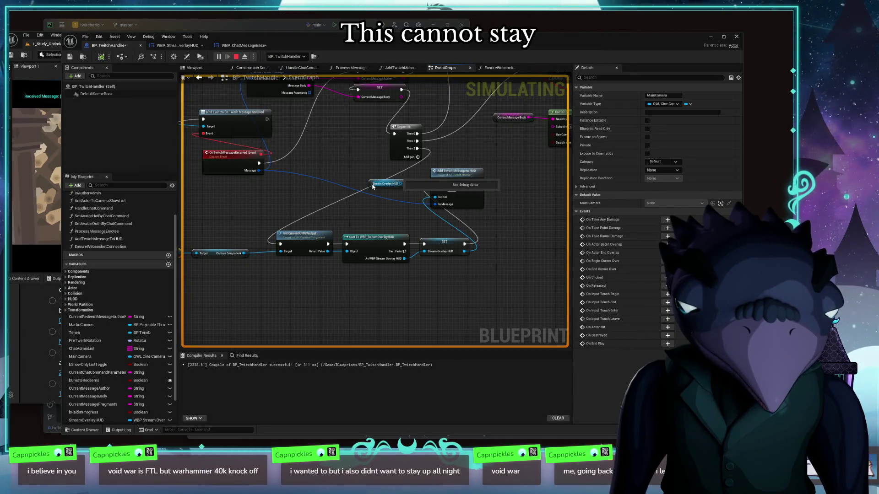
key("Delete")
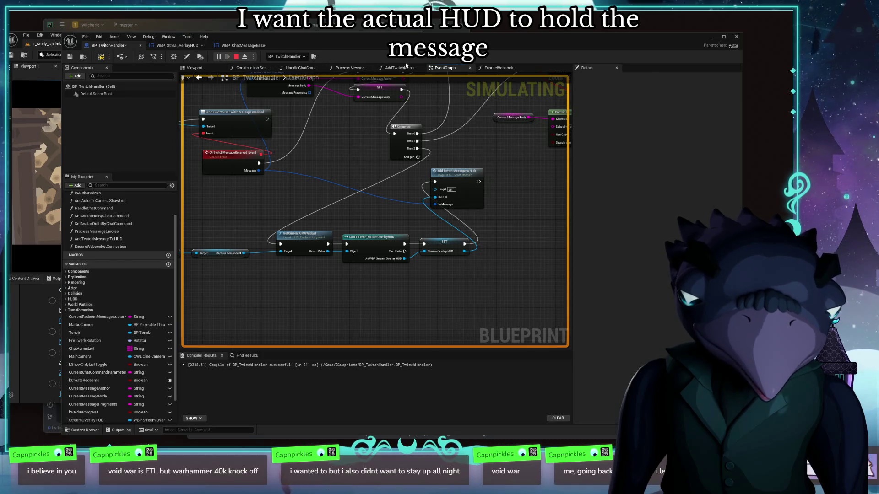
left_click(176, 45)
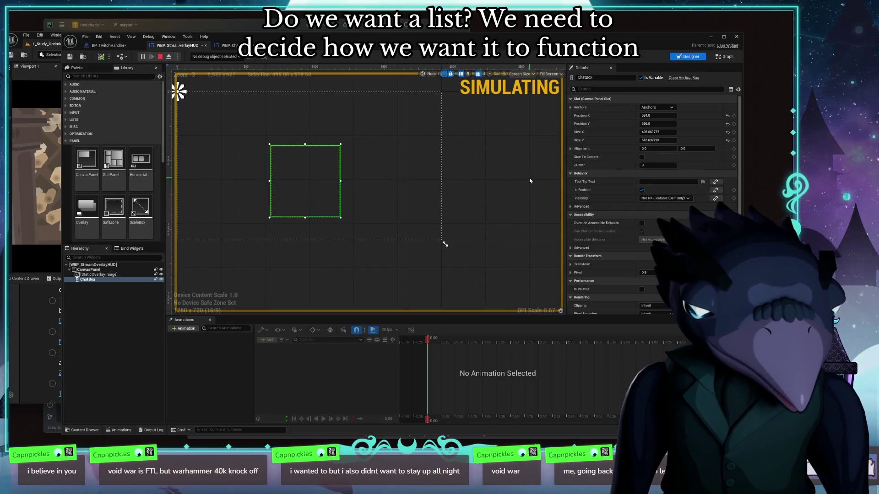
Browse the Palette's Optimization and Lists widget categories
left_click_drag(255, 122, 343, 131)
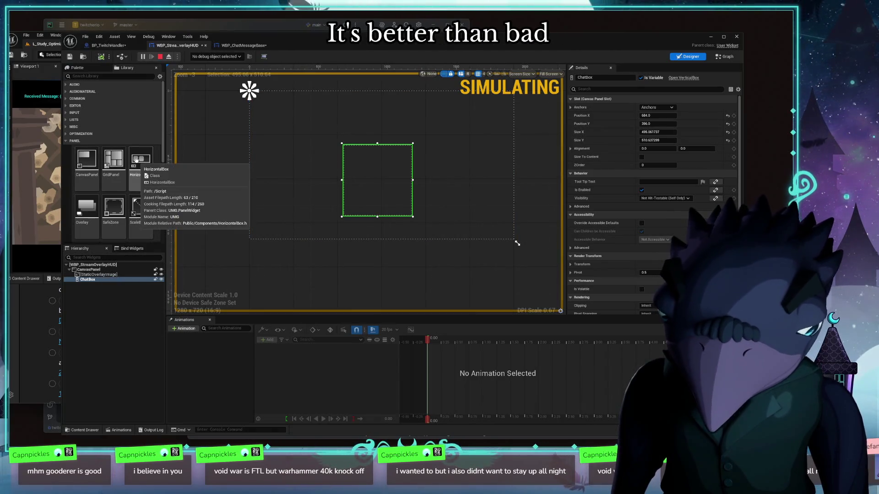
scroll(137, 160, "down", 2)
scroll(137, 160, "down", 2)
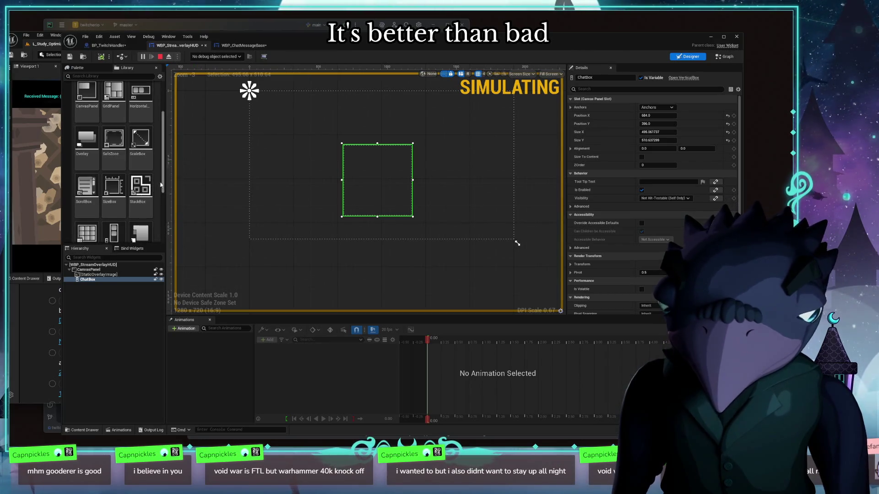
scroll(114, 183, "down", 2)
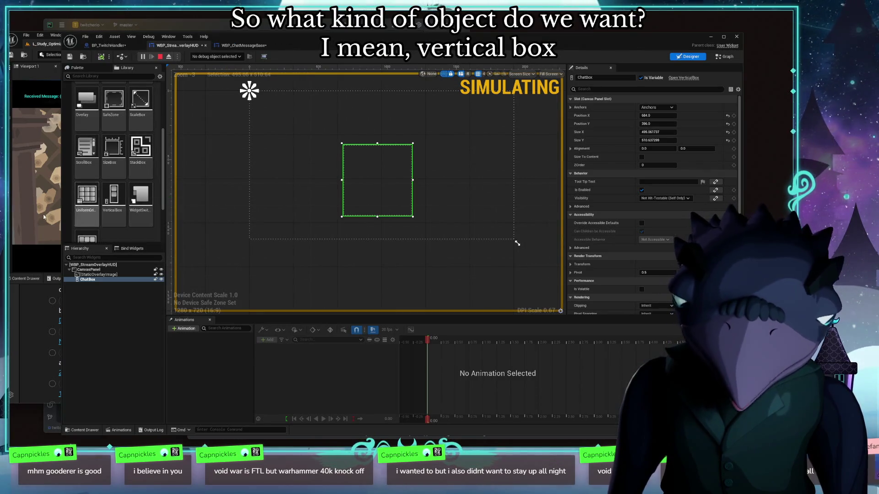
scroll(150, 160, "down", 3)
scroll(142, 158, "up", 5)
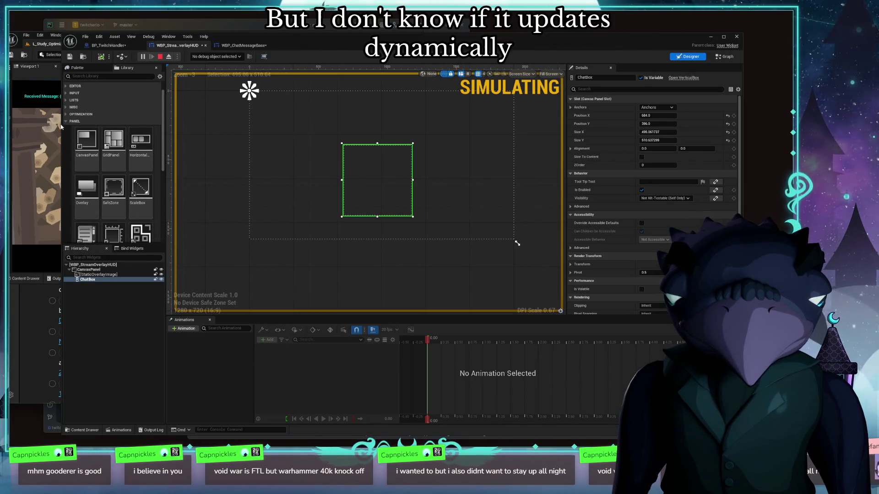
left_click(68, 115)
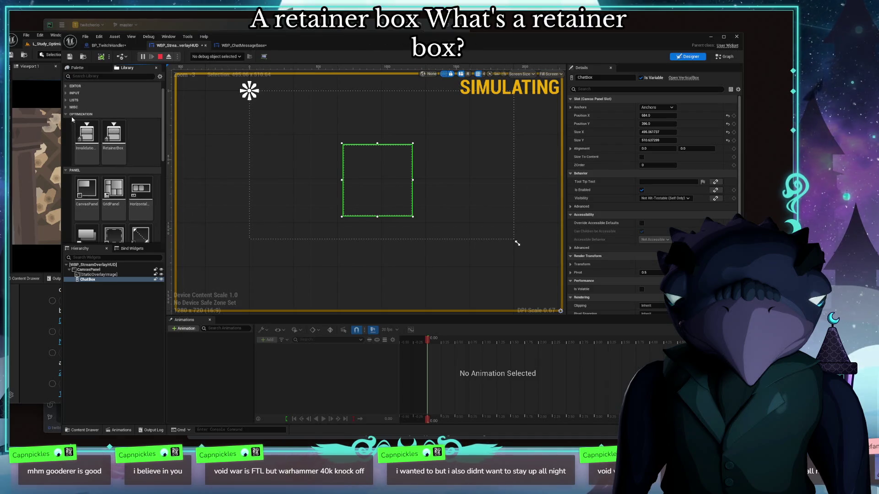
left_click(68, 115)
left_click(67, 100)
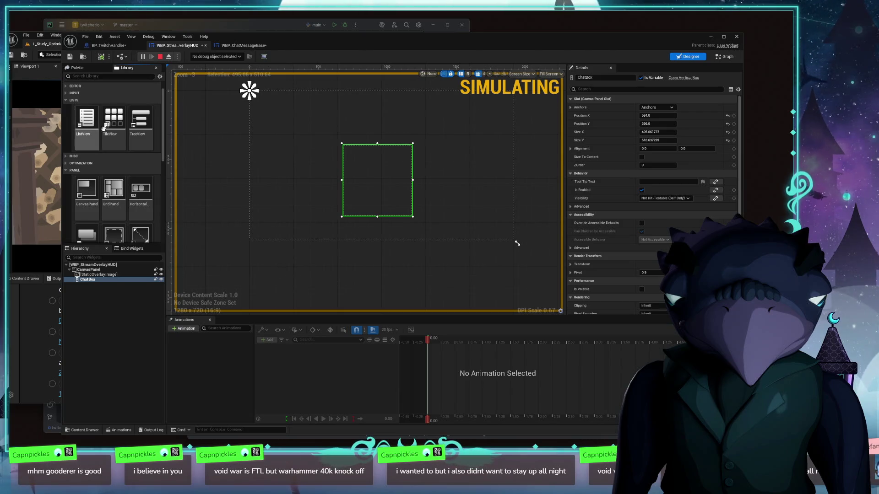
left_click(90, 101)
left_click(91, 100)
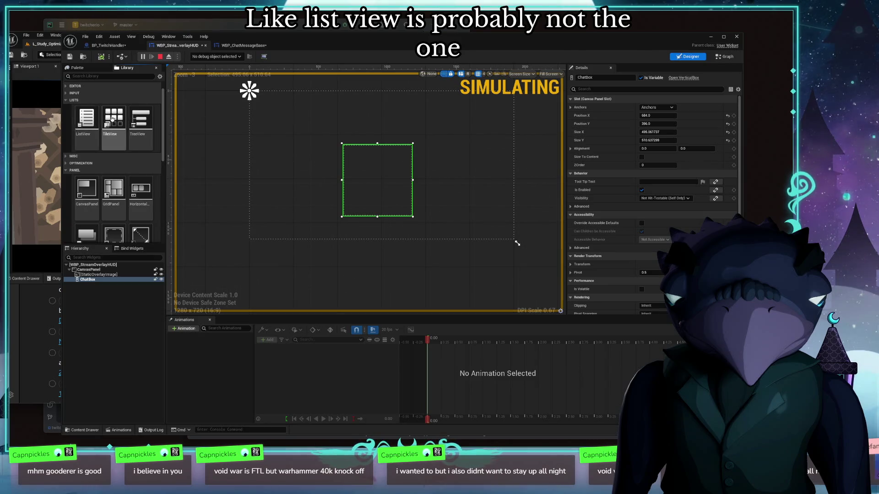
Check the Input widget category, then widen the ChatBox to about 552.9 units
left_click(73, 100)
left_click(70, 94)
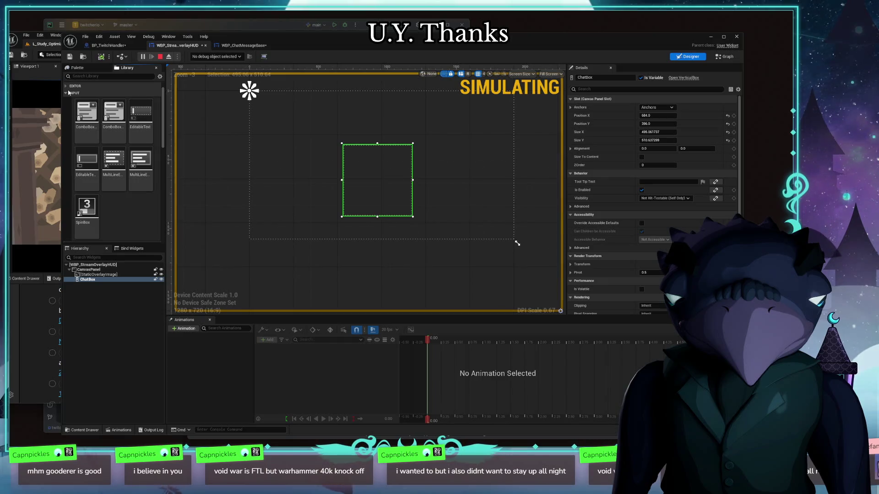
left_click(78, 93)
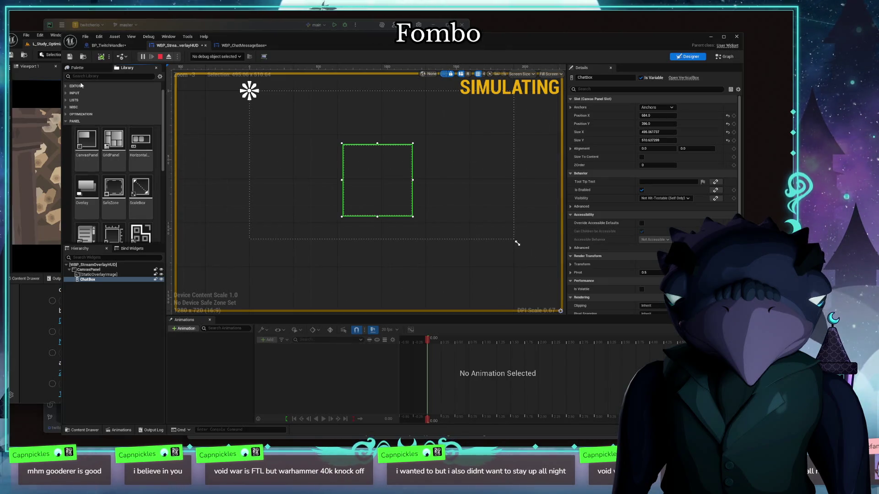
scroll(114, 137, "down", 3)
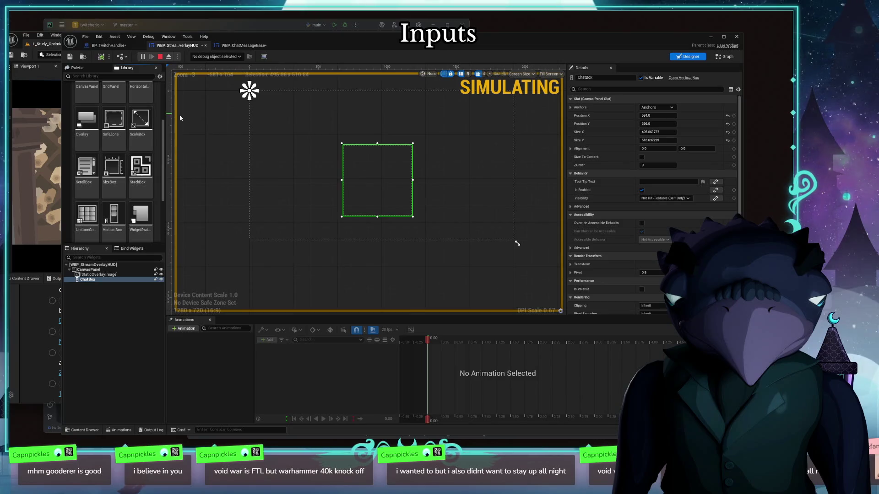
mouse_move(413, 182)
left_mouse_down()
mouse_move(421, 182)
mouse_move(370, 171)
left_mouse_up()
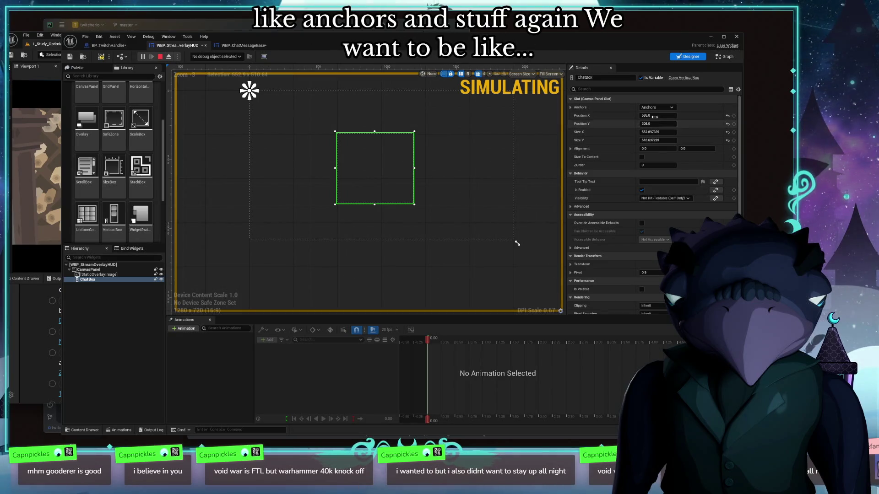
Anchor the ChatBox to the centre preset and stretch it much taller toward the top
left_click(672, 108)
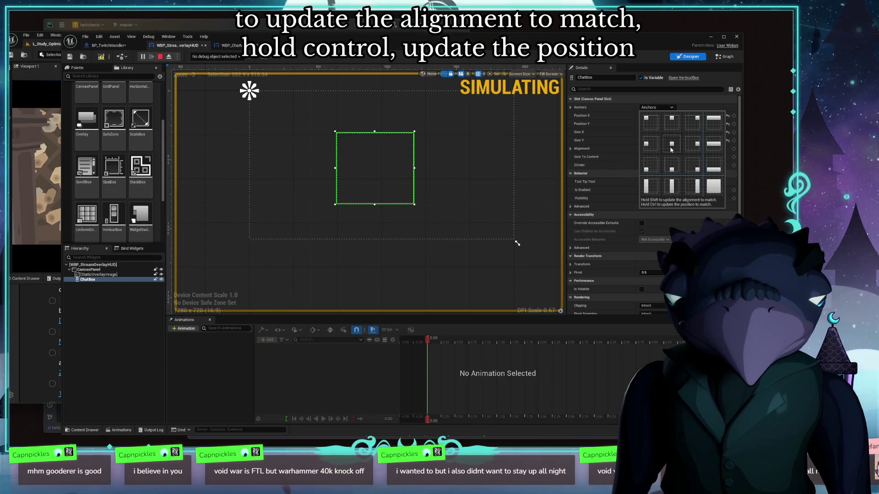
left_click(671, 145, "ctrl+shift")
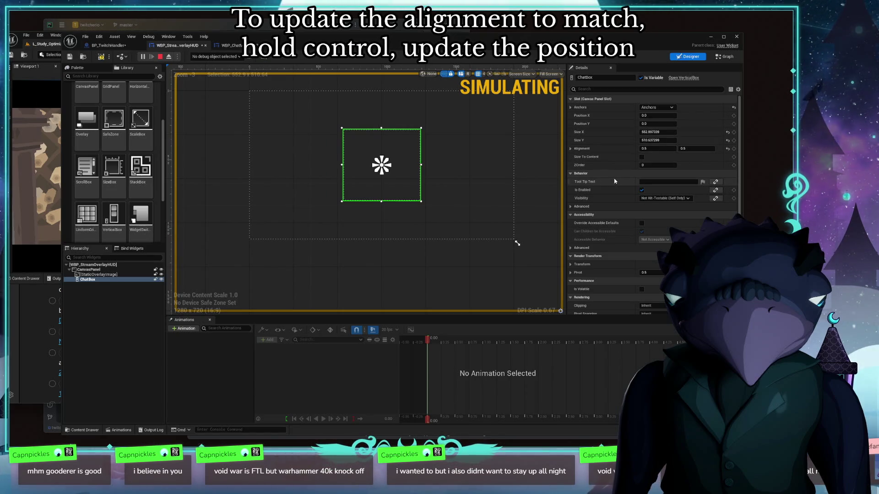
left_click_drag(382, 128, 394, 89)
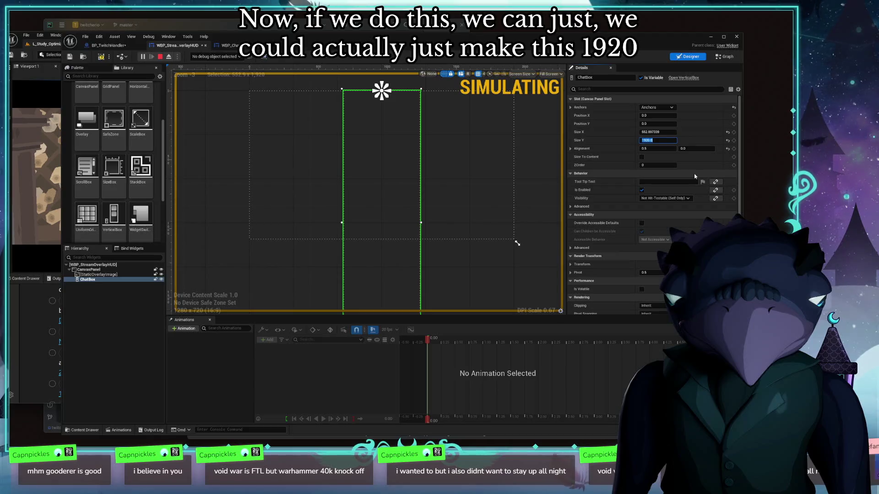
left_click(236, 264)
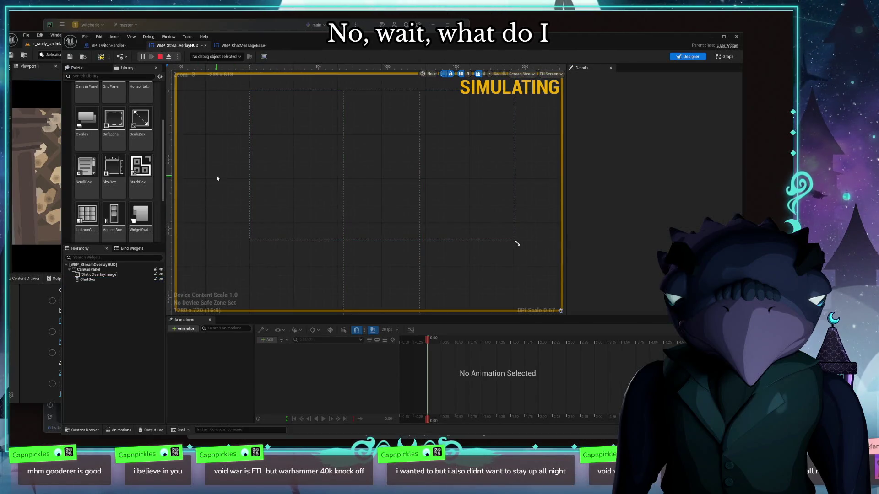
Select the overlay root widget and CanvasPanel, dismissing an unused context menu
left_click(105, 264)
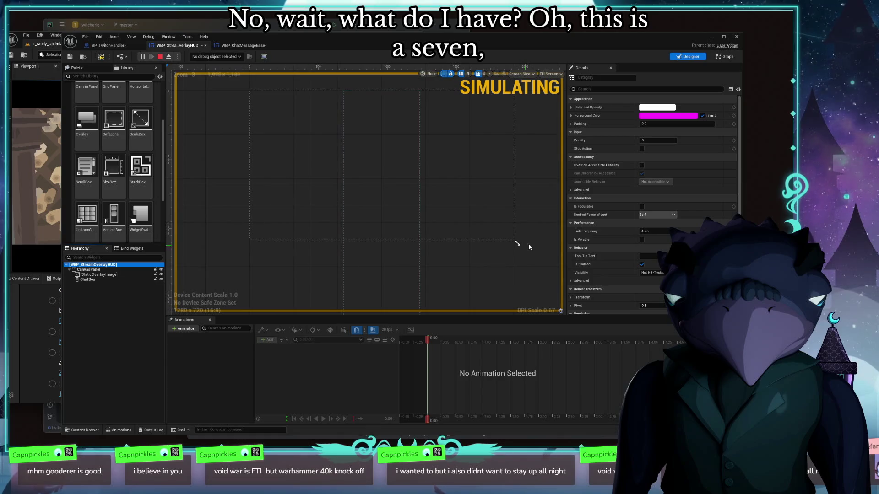
right_click(544, 170)
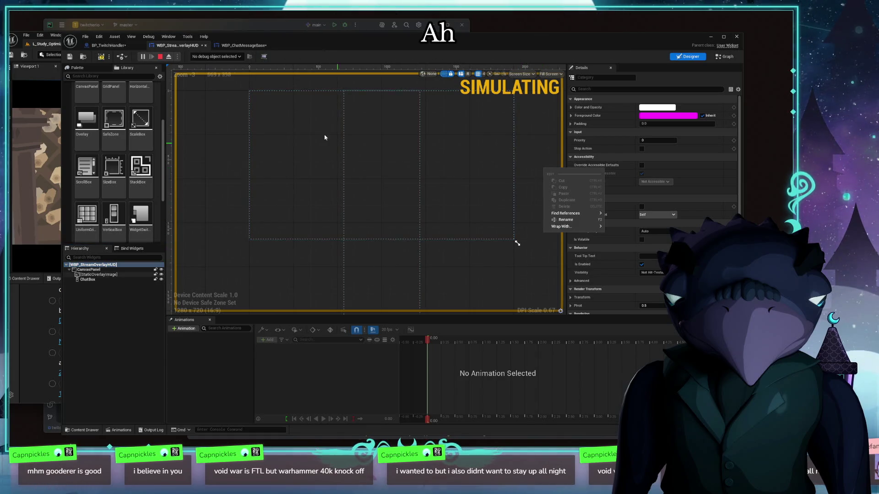
left_click(518, 270)
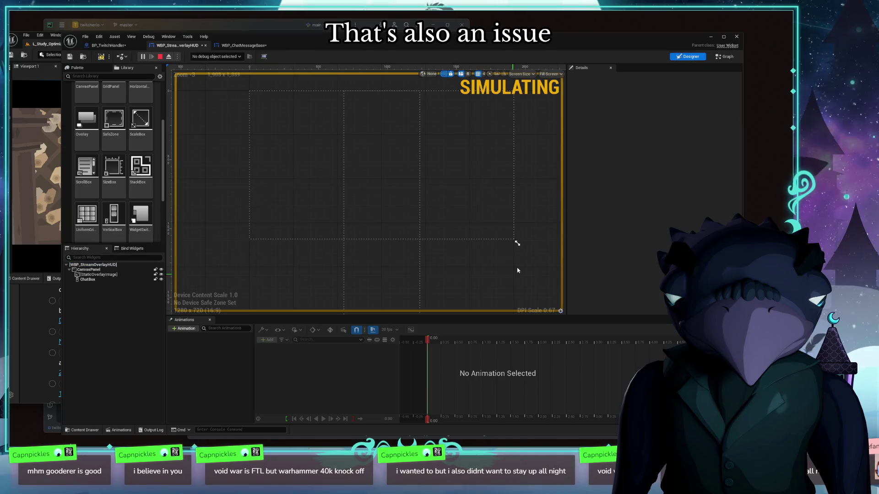
left_click(102, 266)
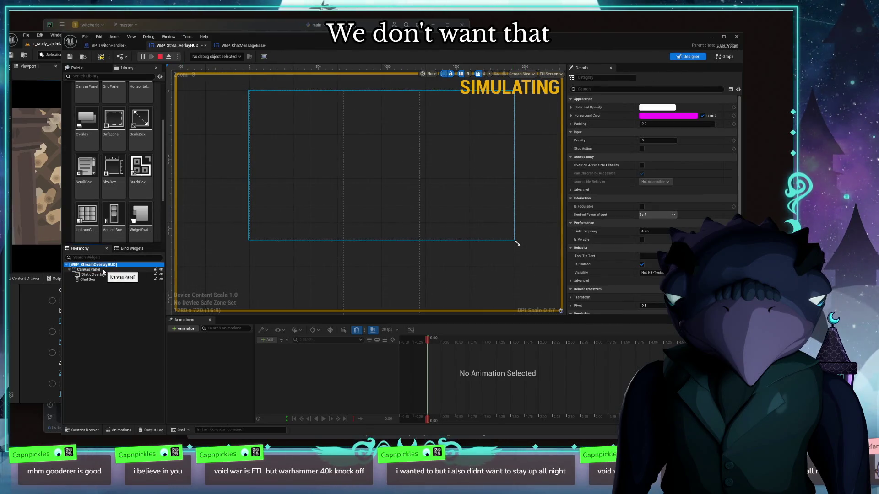
left_click(104, 270)
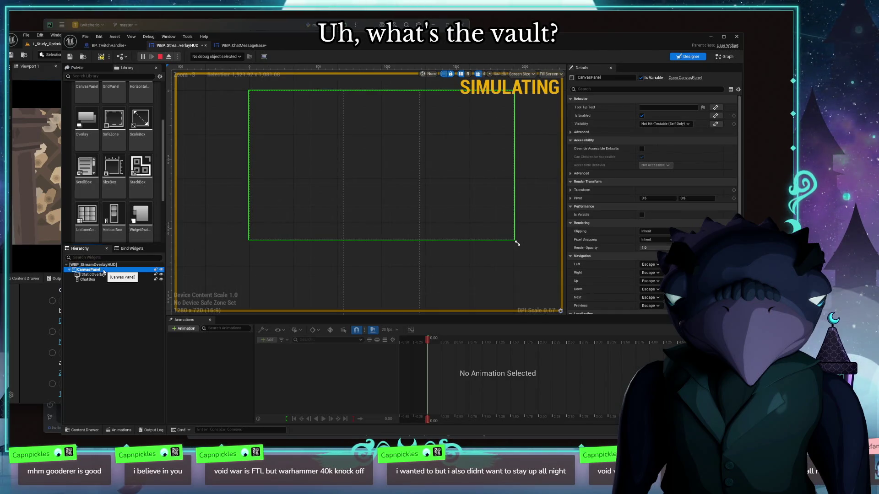
left_click(103, 265)
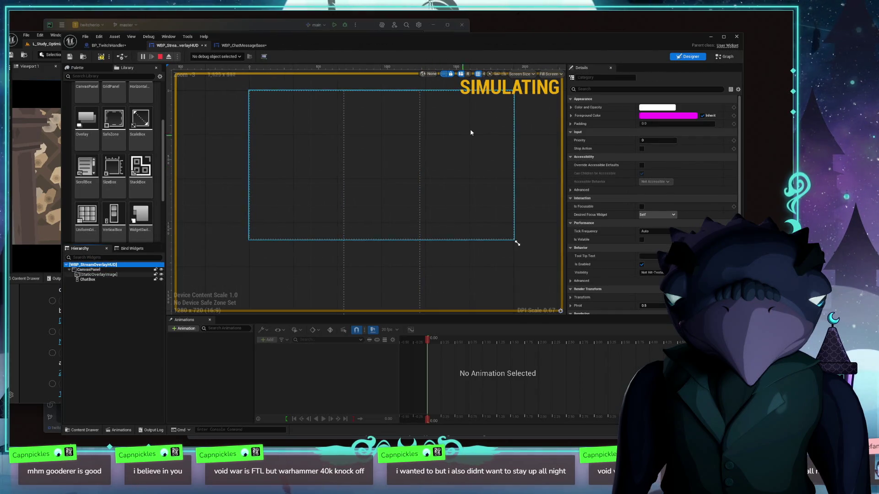
Try Custom then Desired preview sizing and recentre the widget in the view
left_click(522, 74)
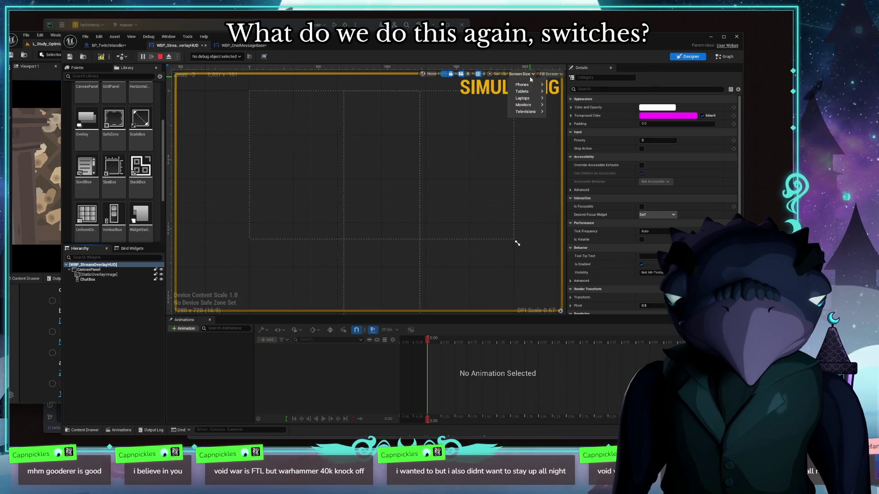
left_click(550, 74)
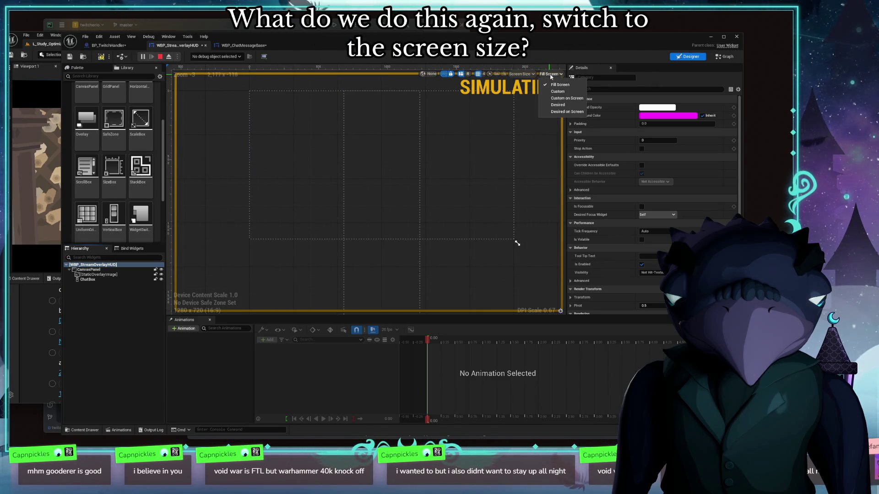
left_click(558, 91)
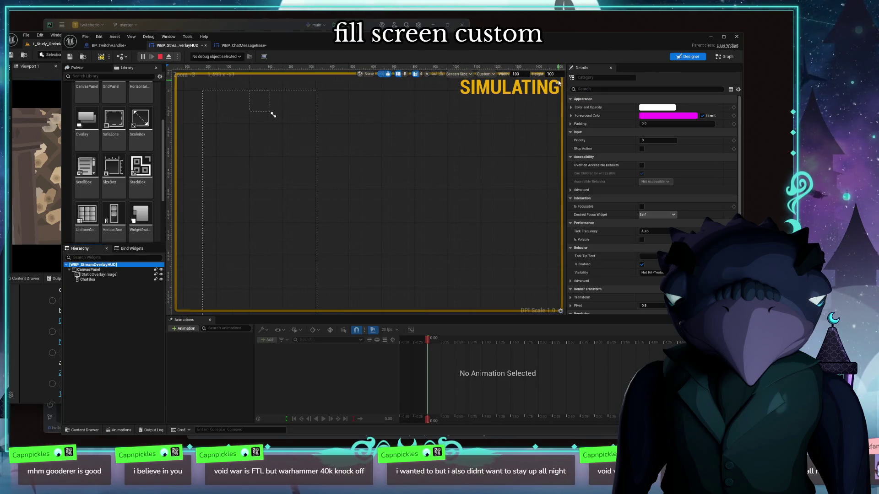
left_click(486, 74)
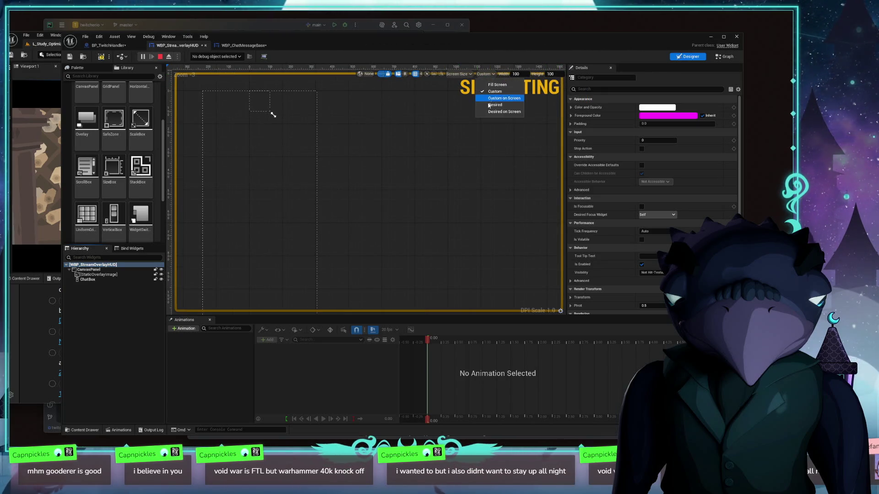
left_click(491, 105)
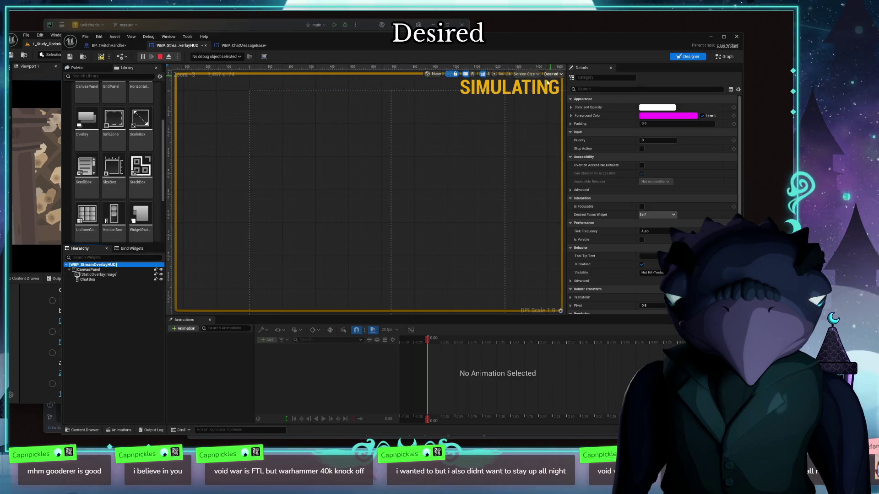
scroll(302, 225, "down", 4)
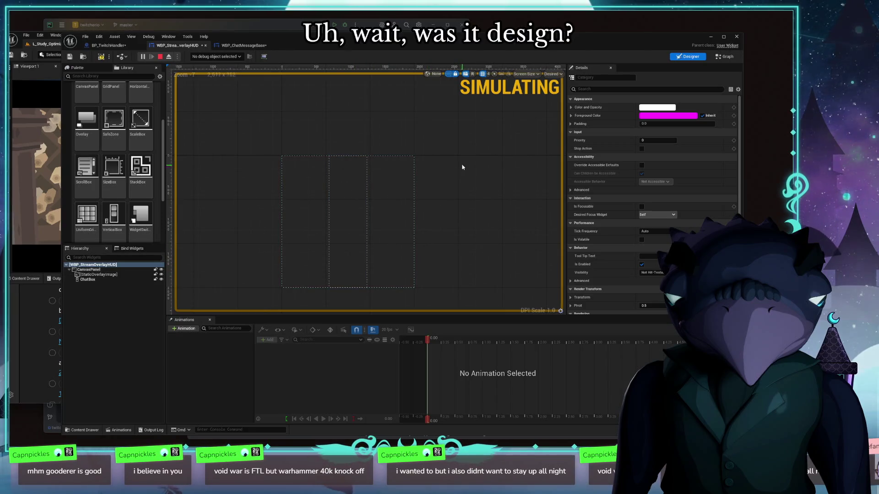
left_click_drag(467, 181, 465, 133)
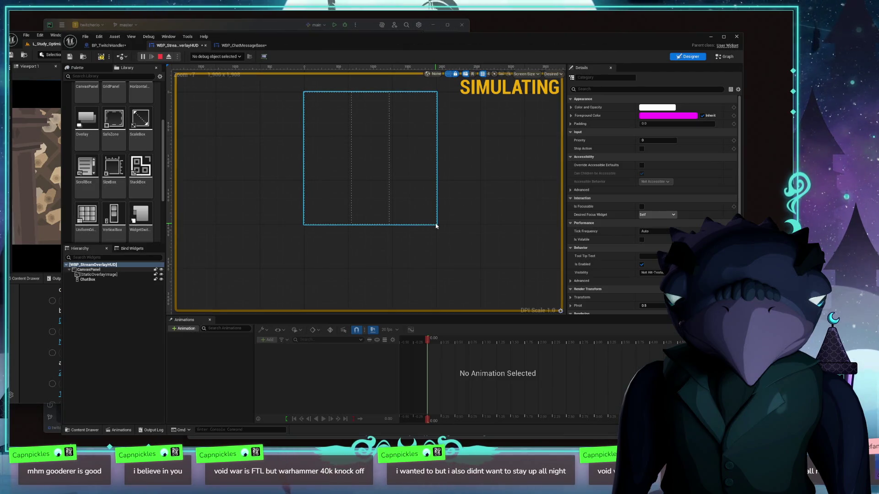
mouse_move(435, 226)
left_mouse_down()
mouse_move(494, 191)
mouse_move(457, 279)
mouse_move(526, 180)
mouse_move(457, 222)
left_mouse_up()
Browse device screen presets, try Desired on Screen, then return to Desired sizing
left_click(524, 74)
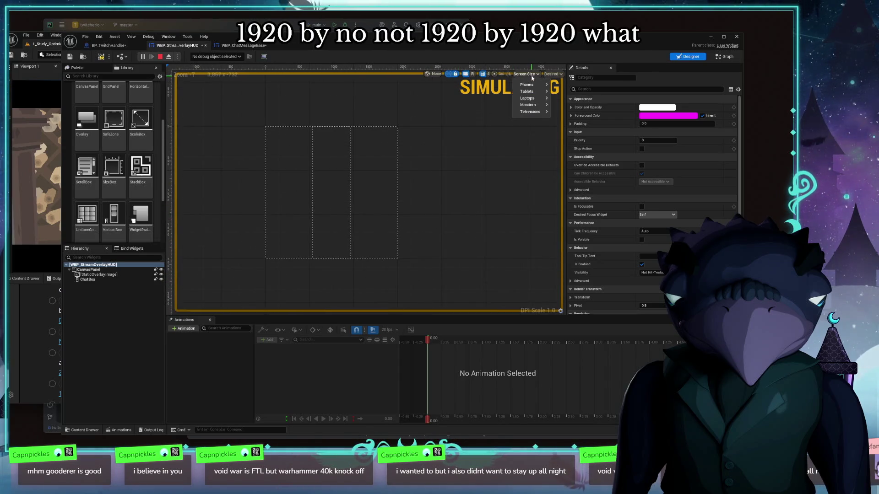
mouse_move(540, 84)
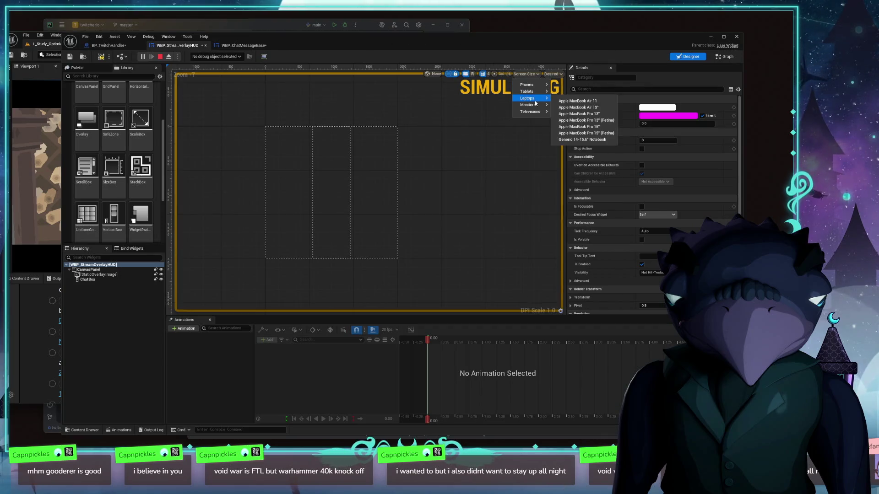
mouse_move(530, 114)
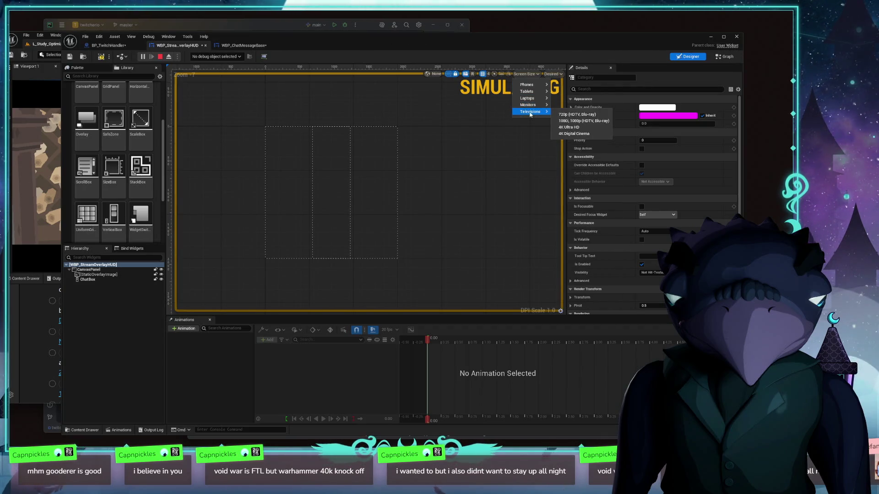
left_click(552, 74)
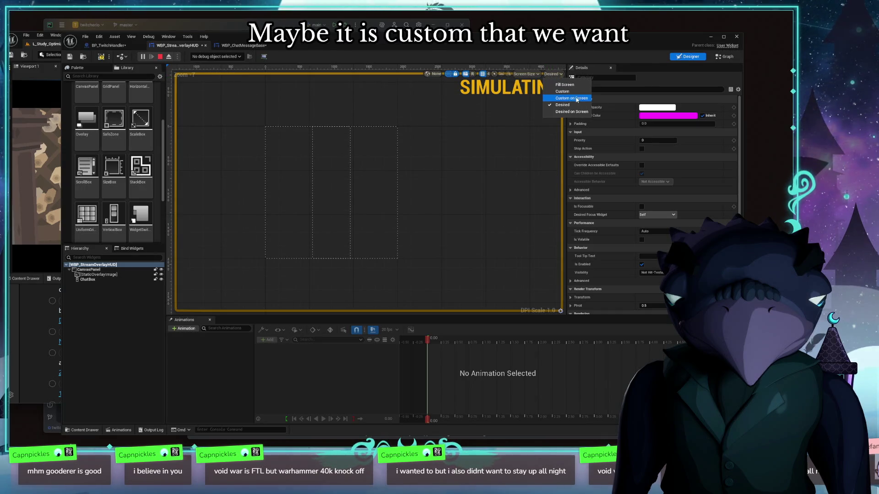
left_click(558, 112)
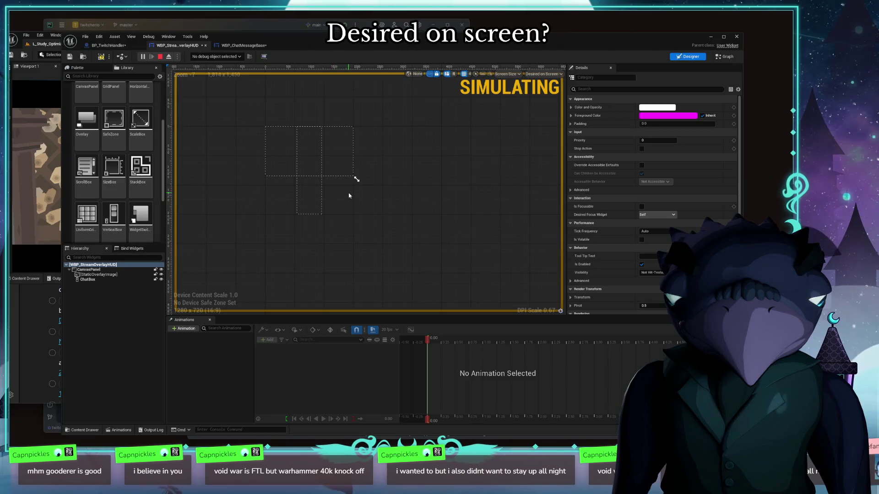
left_click(543, 74)
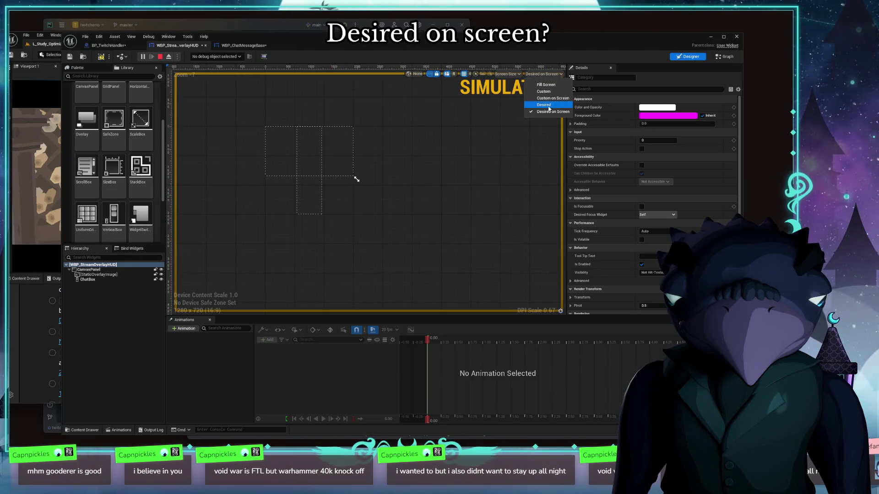
left_click(545, 105)
Browse the device screen size presets again and select the WBP_StreamOverlayHUD root widget
left_click(525, 75)
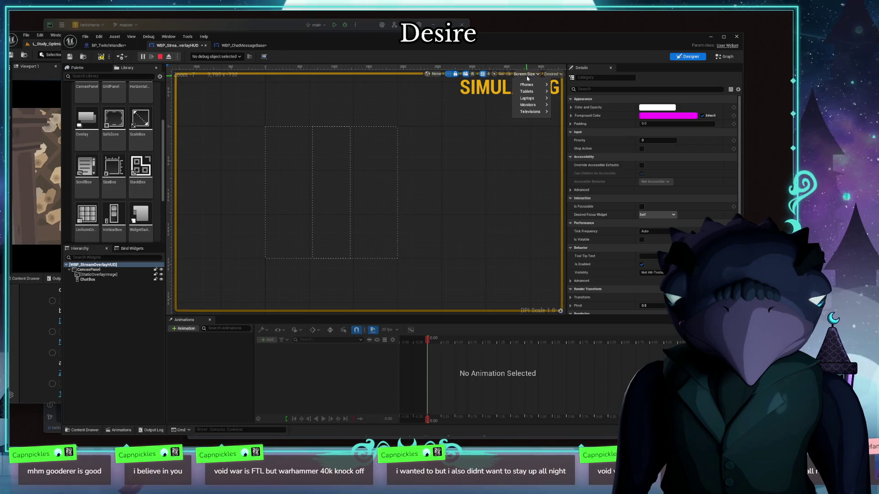
mouse_move(527, 85)
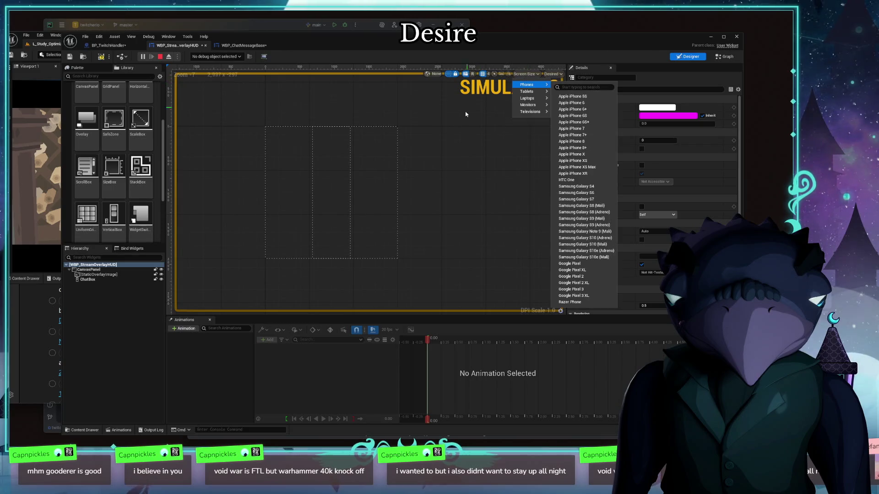
left_click(442, 75)
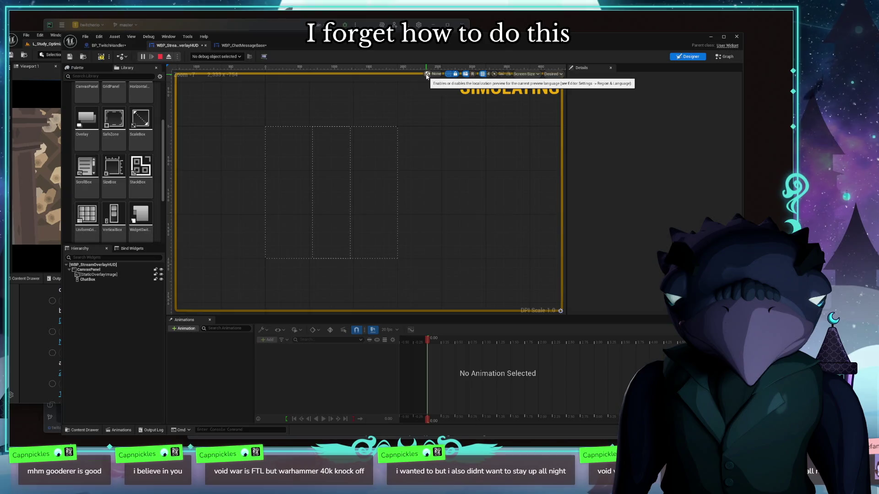
left_click(531, 73)
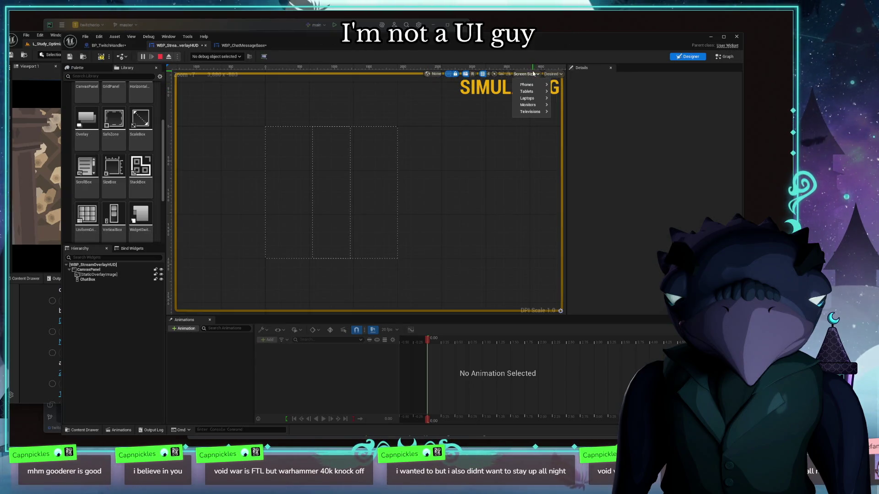
left_click(553, 75)
left_click(513, 141)
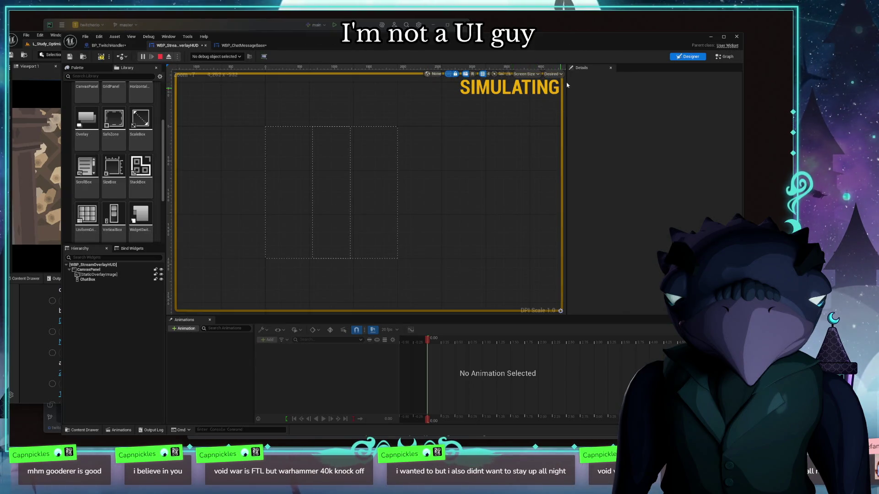
With CanvasPanel selected, set the preview to Custom 1920 × 1080, then select ChatBox
left_click(113, 265)
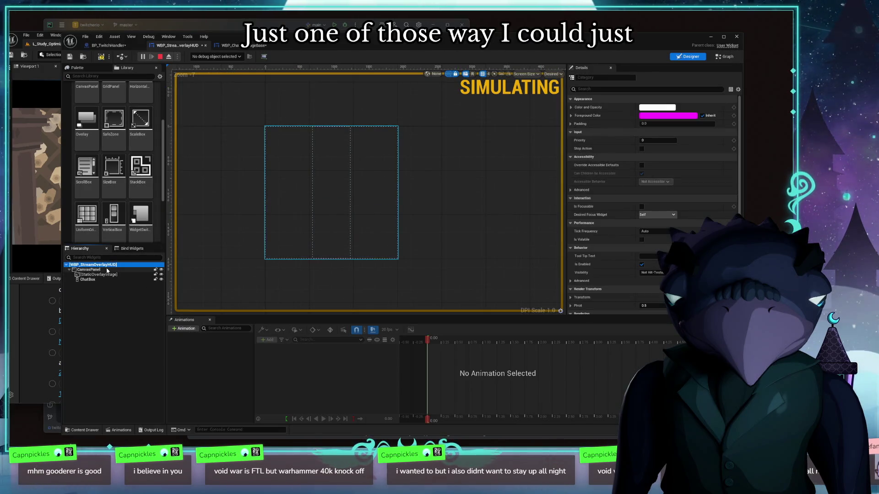
left_click(90, 270)
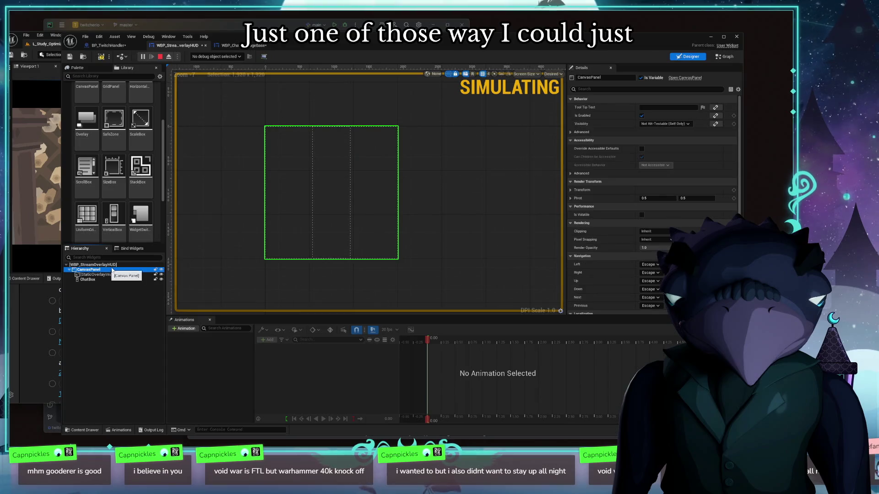
left_click(553, 74)
left_click(573, 93)
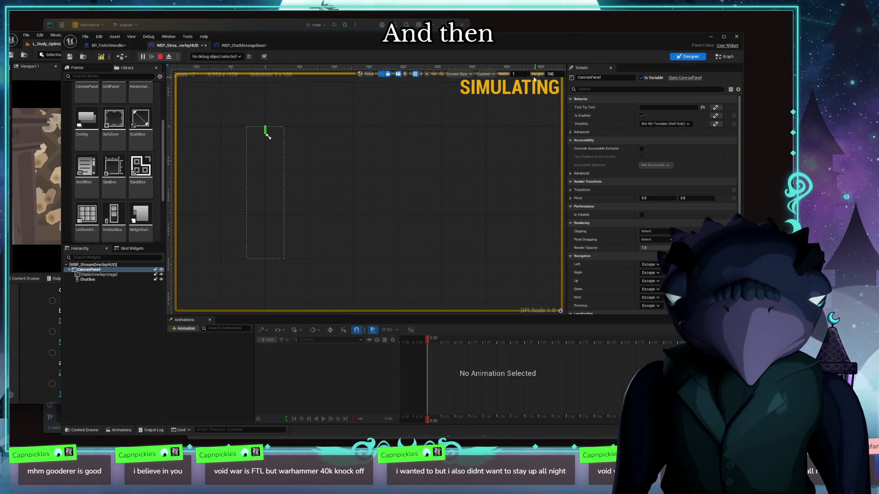
type("1920")
key("Return")
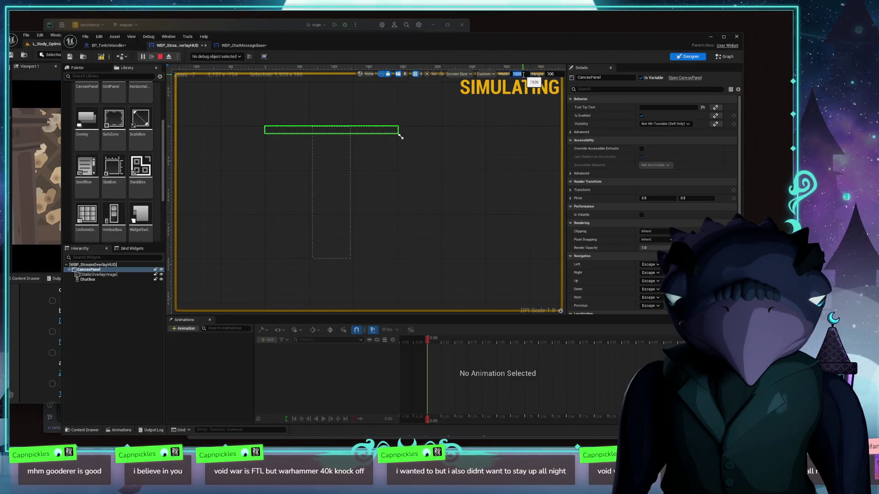
left_click(552, 74)
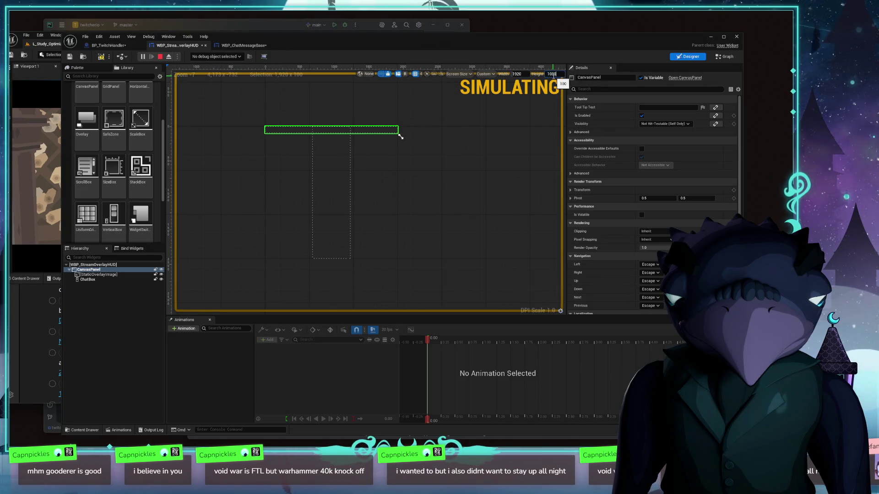
key("Return")
left_click(311, 242)
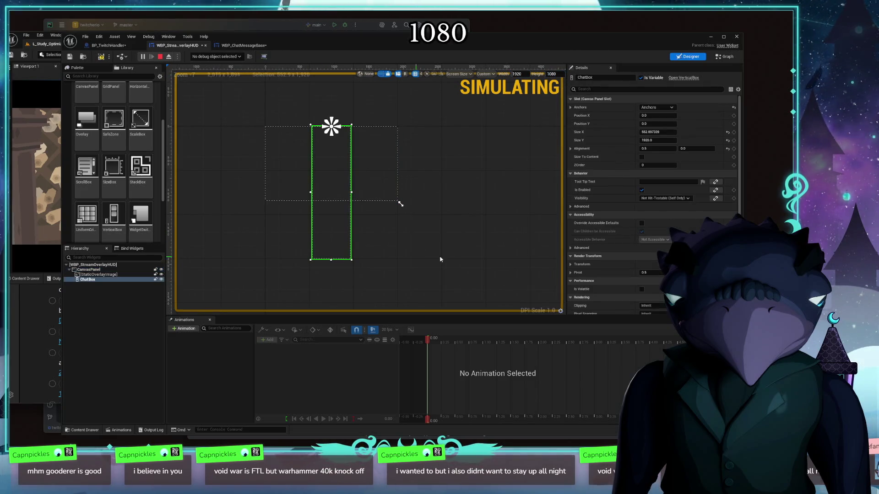
Set the ChatBox slot Size Y to 1080 and Size X to 800
left_click(670, 140)
type("1")
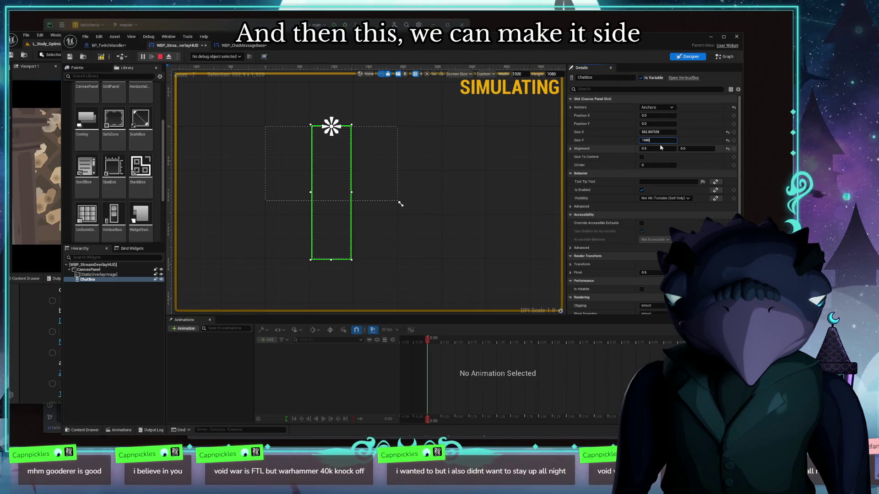
key("Return")
scroll(406, 216, "up", 6)
left_click_drag(482, 277, 610, 324)
left_click(662, 131)
type("800")
key("Return")
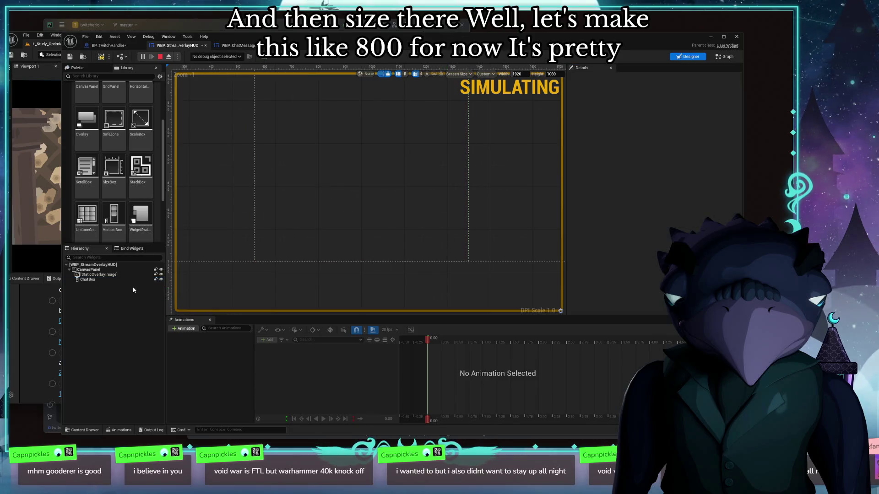
left_click(444, 221)
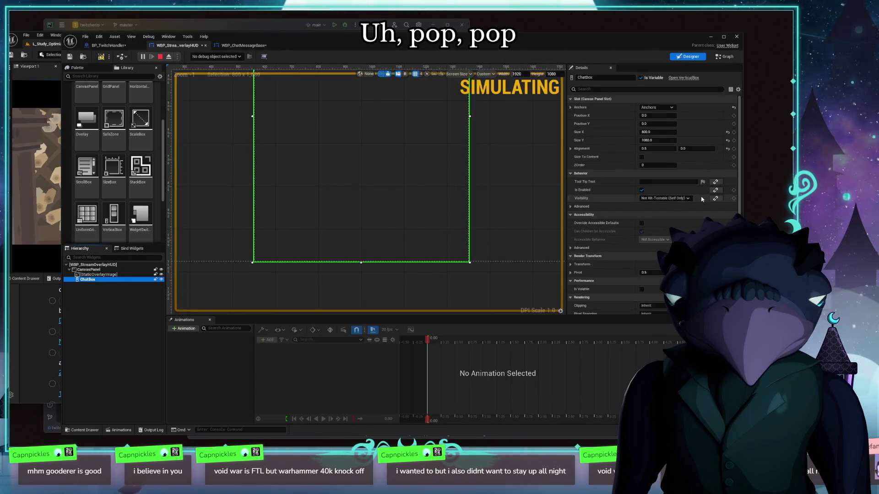
Expand and collapse the Behavior Advanced properties to review them
scroll(705, 216, "down", 3)
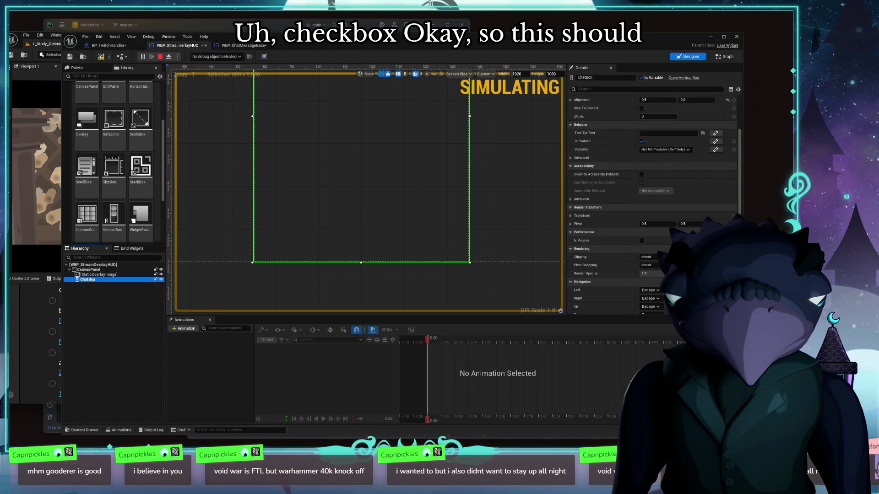
scroll(653, 206, "up", 3)
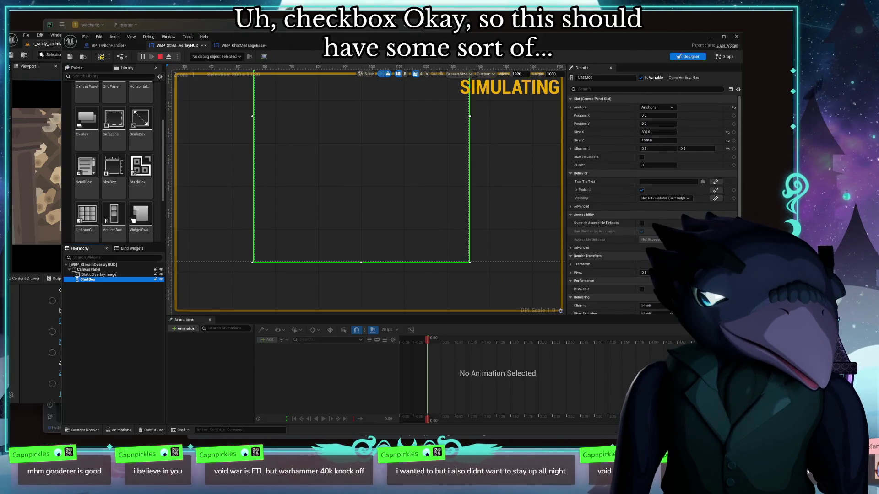
left_click(580, 207)
left_click(580, 206)
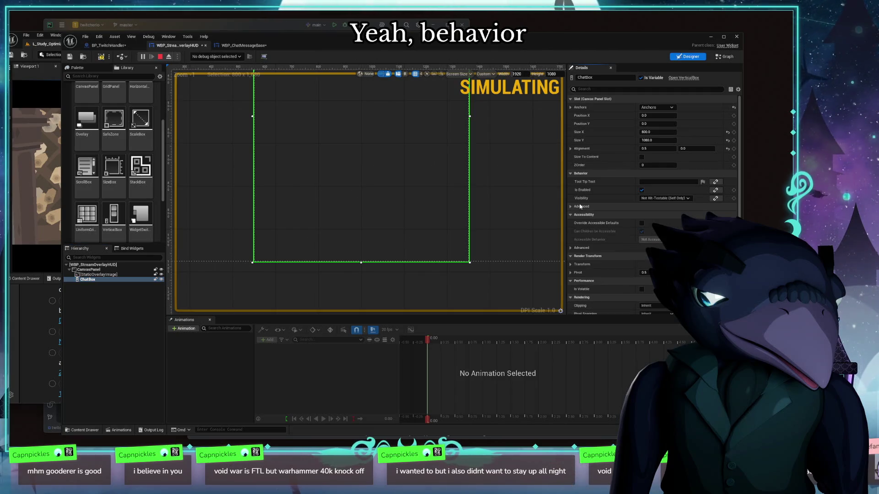
scroll(643, 238, "down", 1)
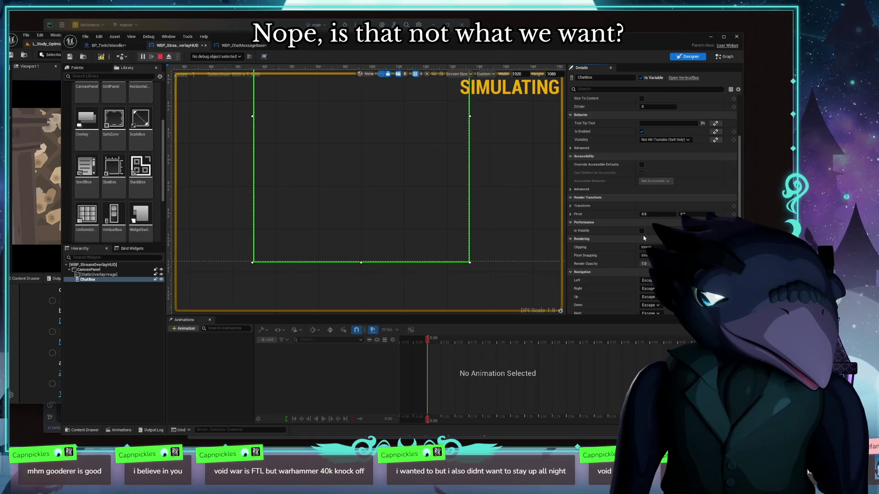
scroll(644, 237, "down", 3)
scroll(654, 245, "up", 4)
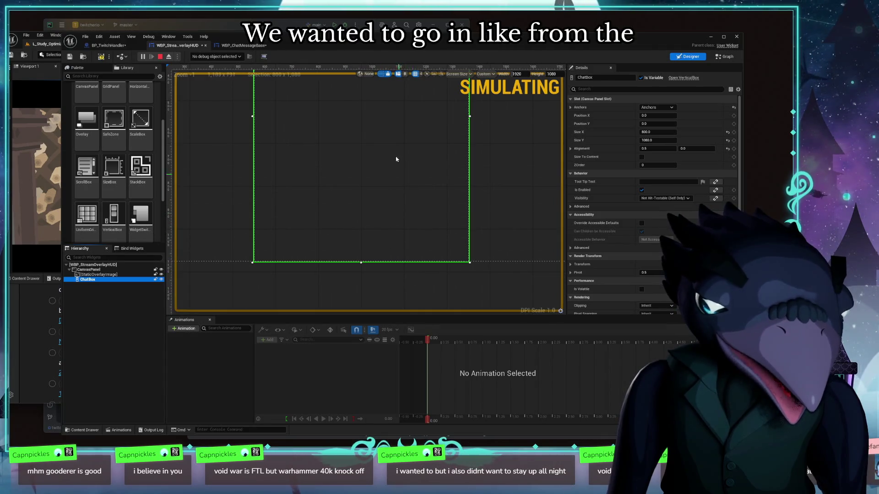
scroll(421, 179, "down", 1)
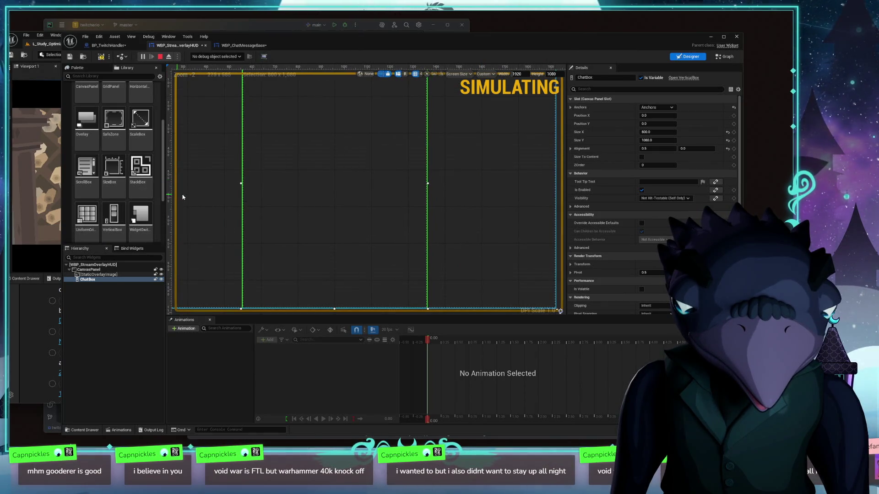
mouse_move(494, 233)
left_mouse_down()
mouse_move(483, 157)
mouse_move(524, 172)
left_mouse_up()
scroll(164, 186, "up", 2)
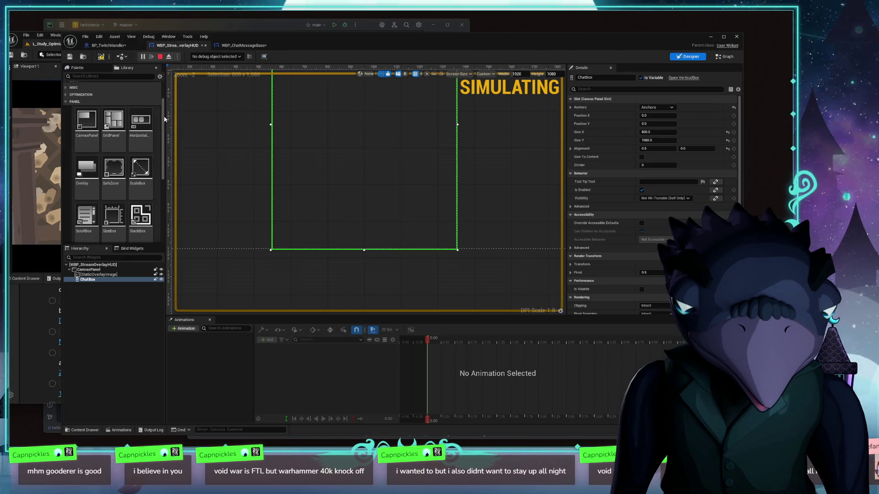
scroll(144, 165, "down", 3)
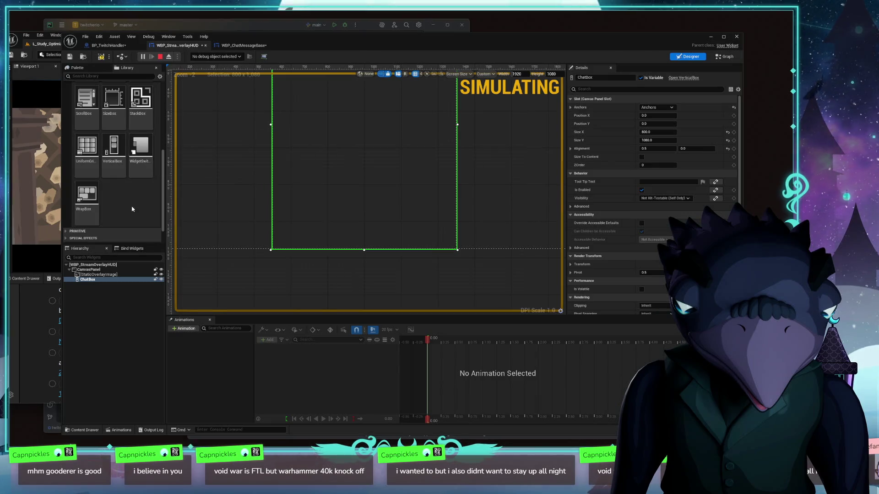
scroll(132, 211, "down", 2)
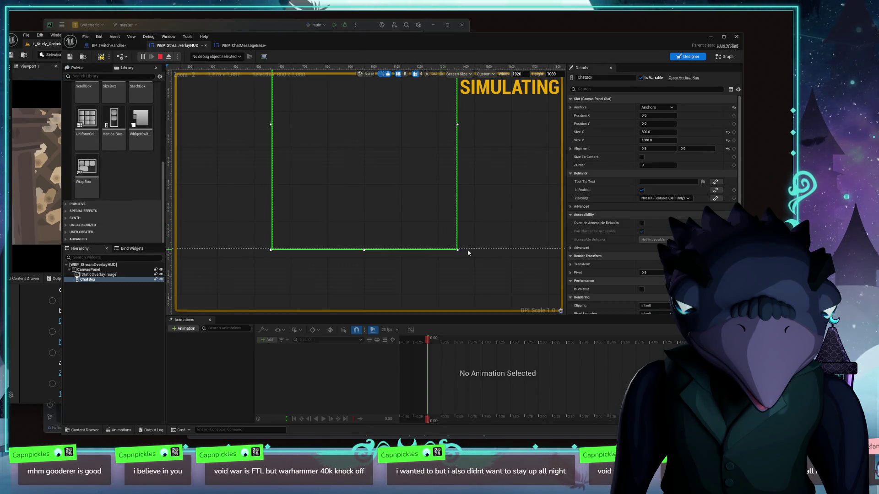
scroll(672, 188, "down", 3)
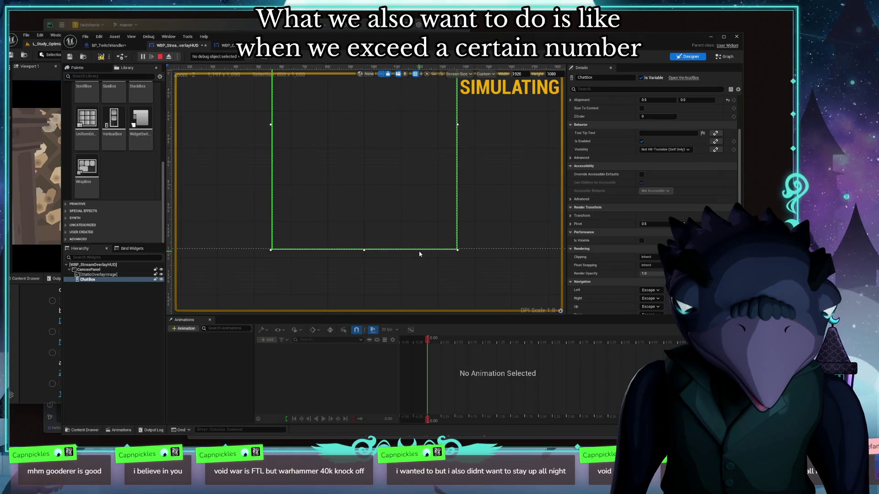
scroll(678, 205, "down", 2)
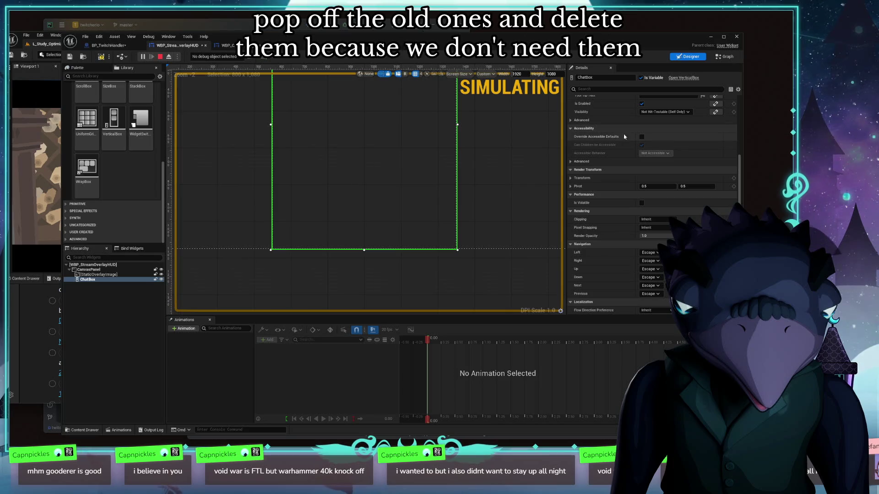
scroll(614, 146, "up", 3)
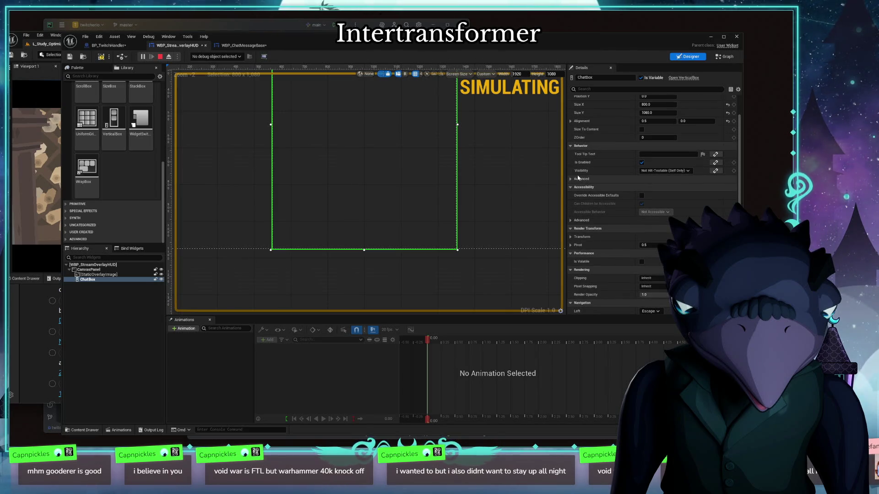
Leave ChatBox visibility at Not Hit-Testable (Self Only) and select StaticOverlayImage
left_click(663, 170)
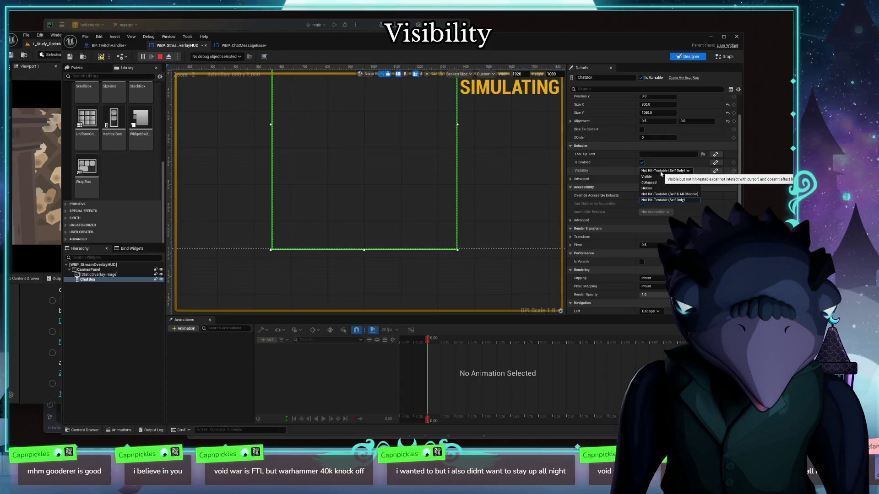
left_click(672, 166)
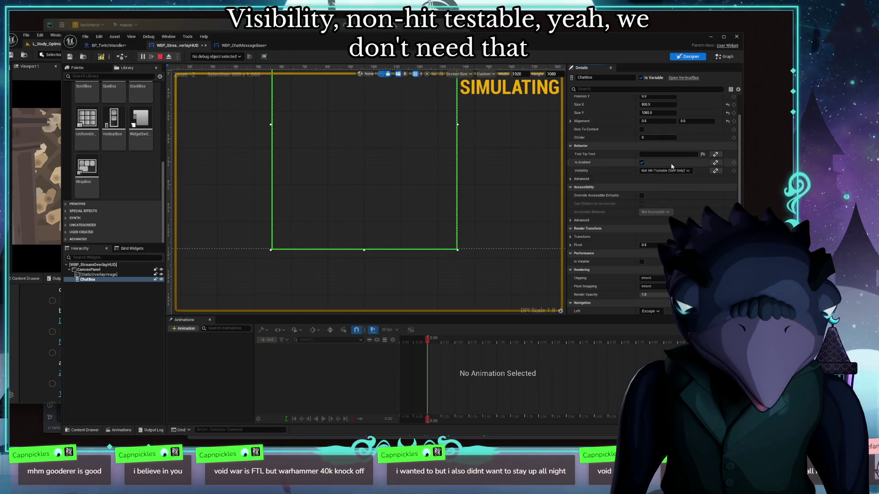
scroll(639, 177, "up", 2)
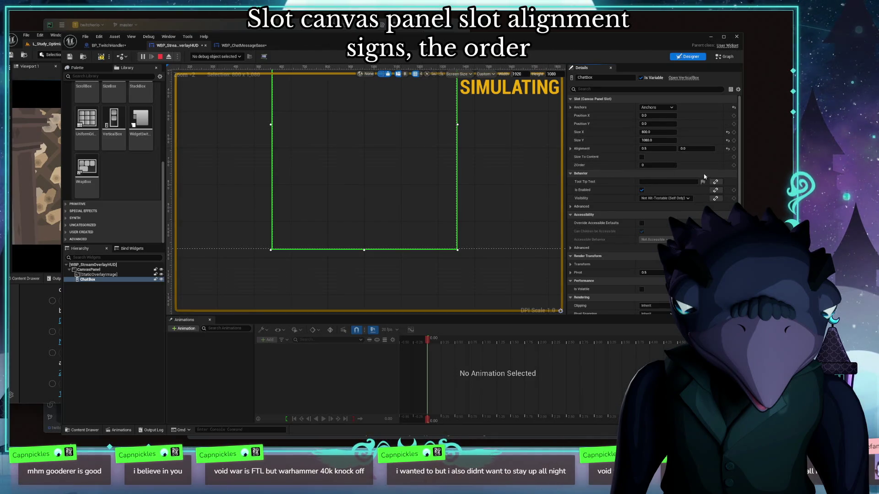
scroll(607, 153, "down", 3)
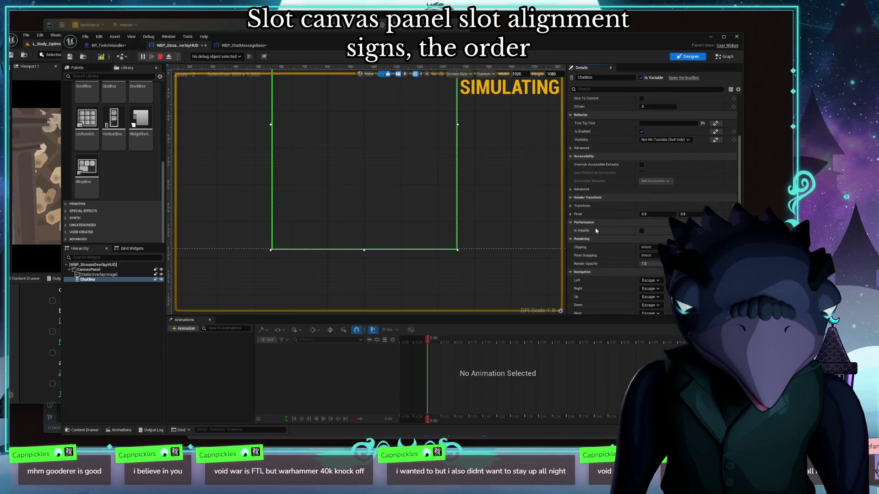
mouse_move(580, 231)
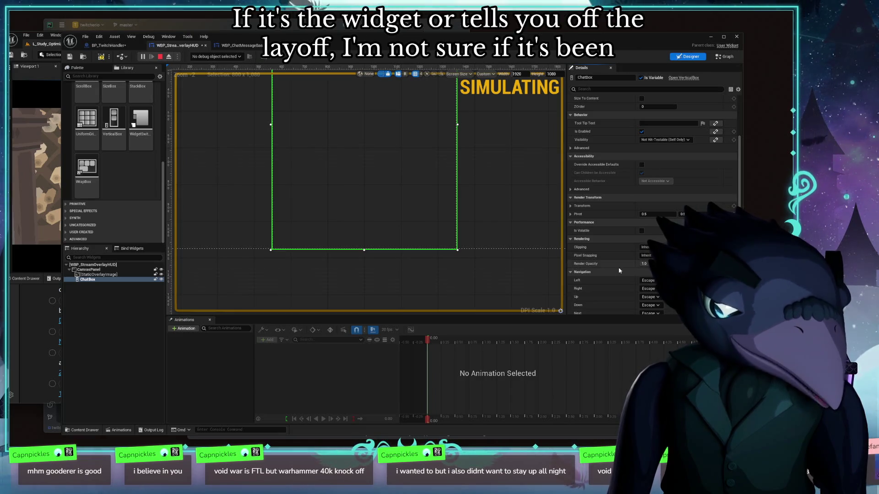
scroll(616, 271, "down", 2)
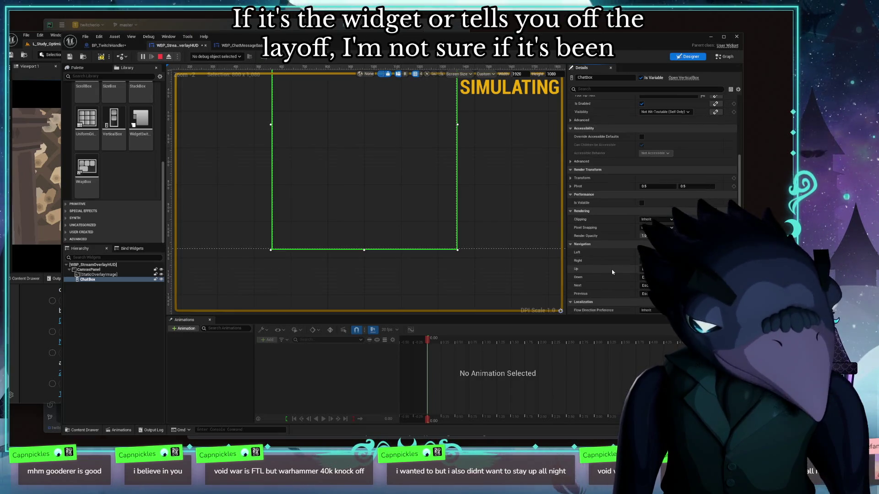
left_click(103, 274)
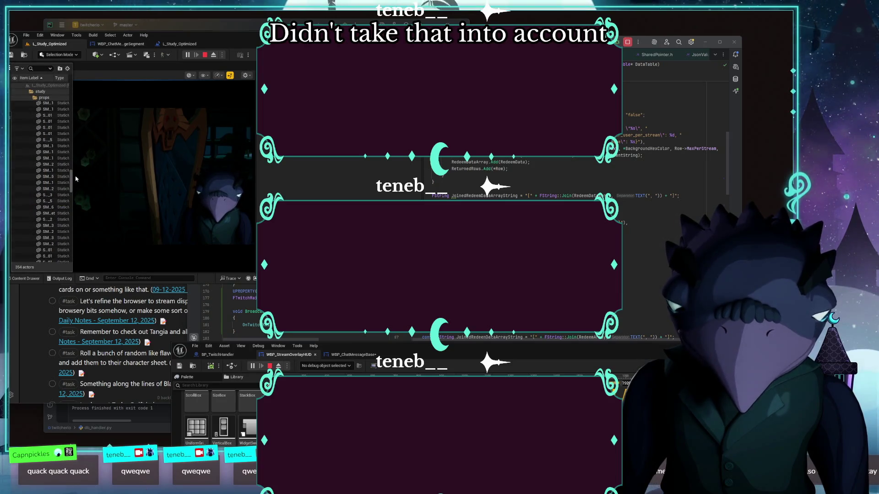
Scroll the Outliner and Cam_Stream Details, then maximize the WBP_StreamOverlayHUD editor
left_click_drag(71, 180, 69, 263)
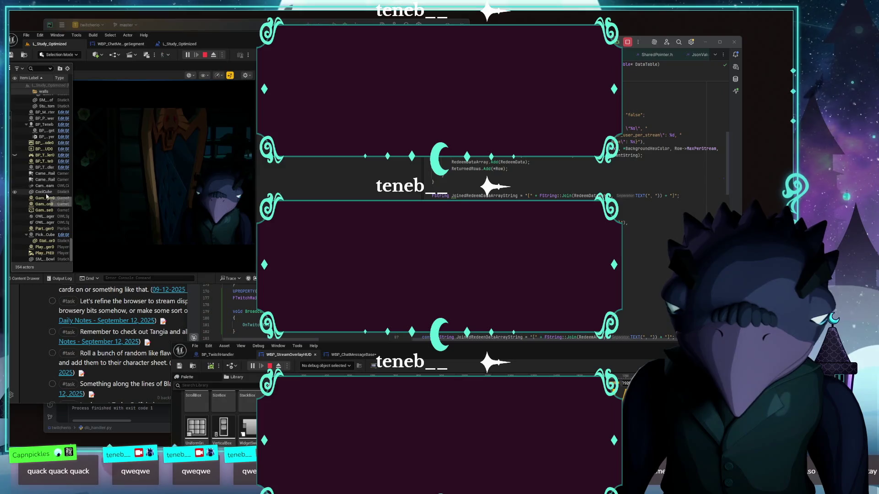
scroll(320, 179, "down", 5)
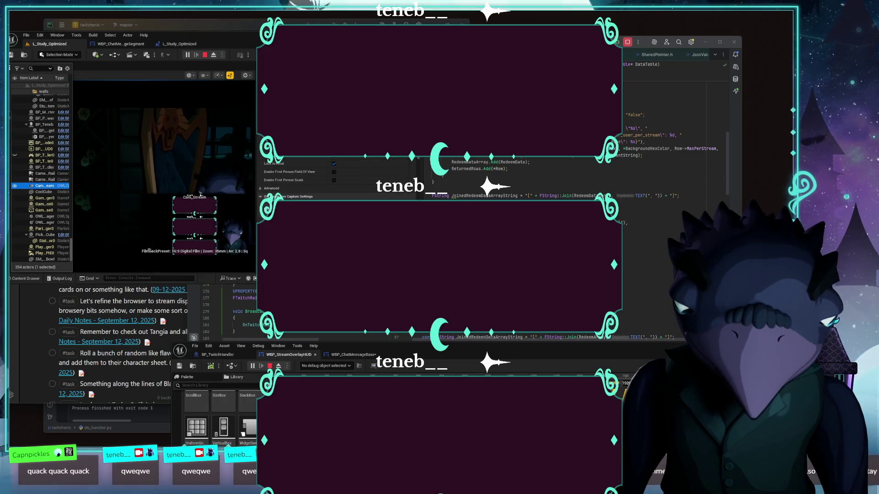
scroll(321, 179, "down", 3)
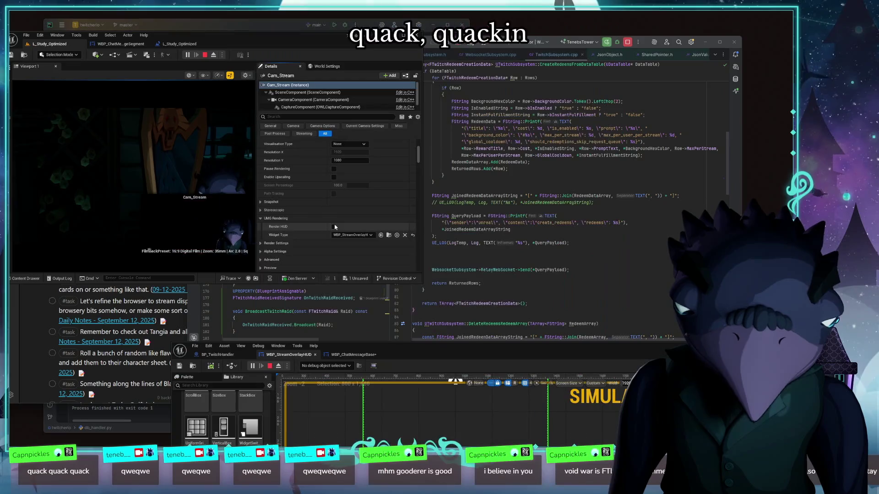
double_click(518, 361)
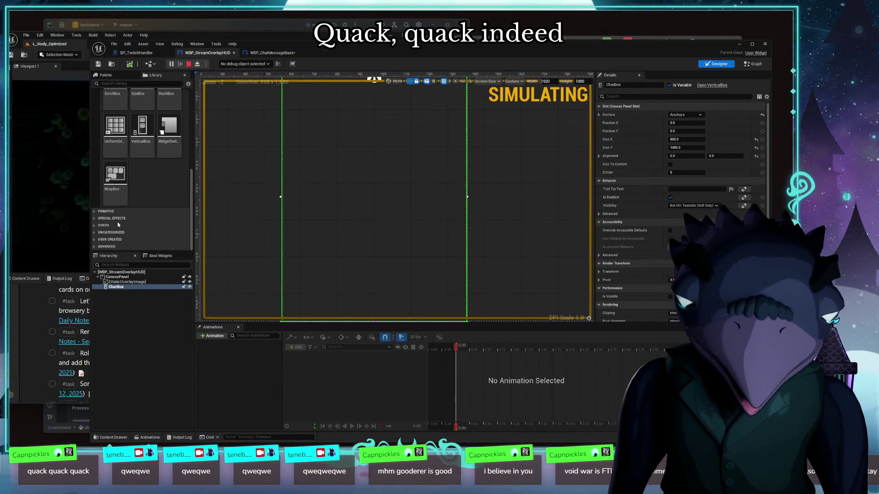
left_click(110, 239)
scroll(184, 177, "down", 3)
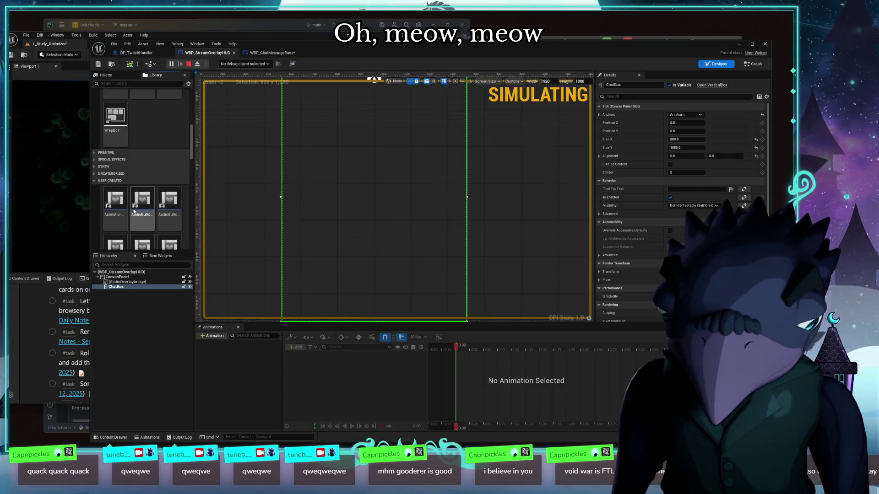
scroll(184, 177, "down", 2)
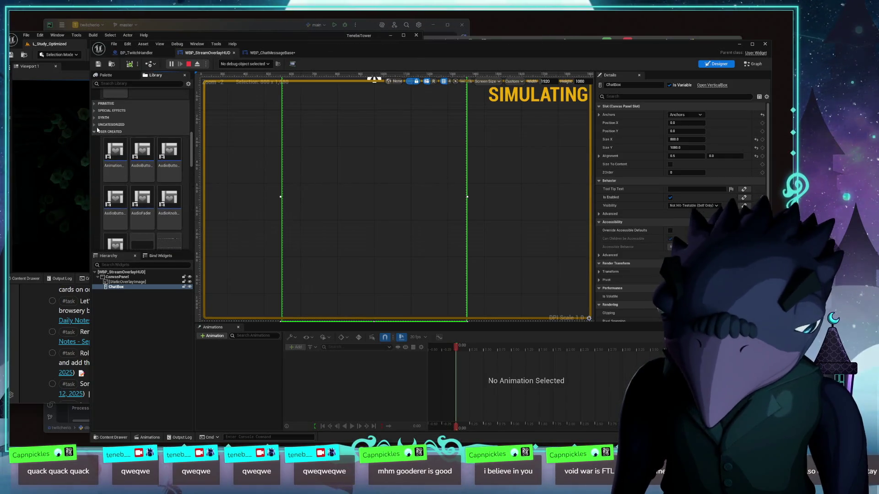
left_click(95, 132)
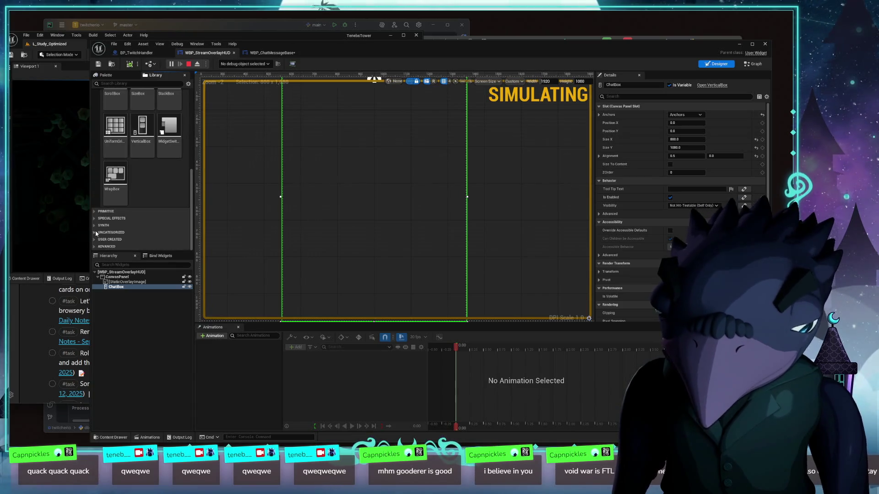
left_click(111, 183)
left_click(110, 183)
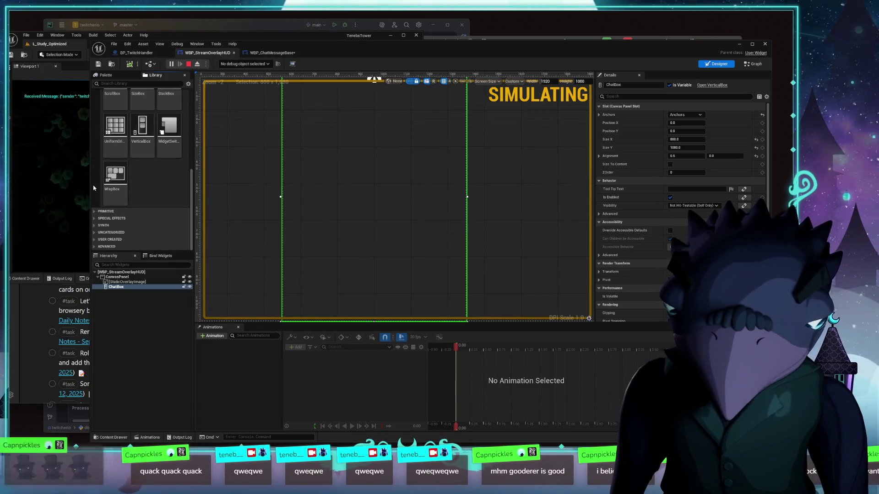
scroll(137, 183, "up", 3)
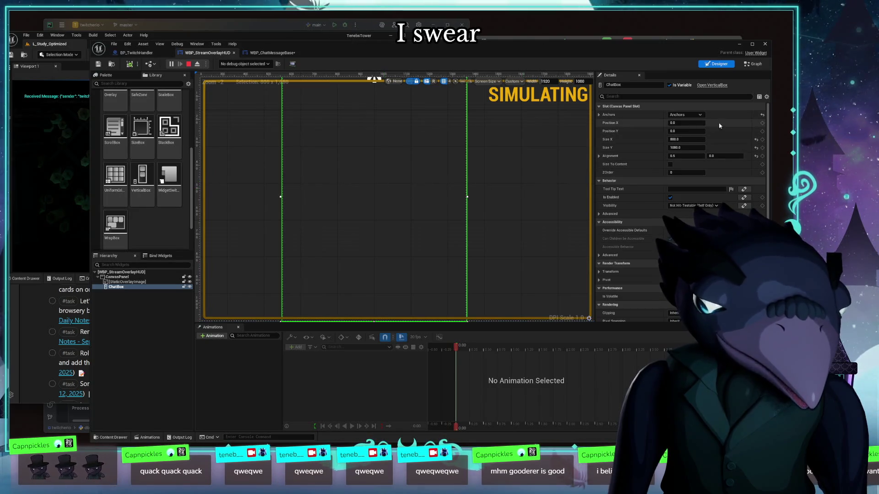
scroll(733, 183, "down", 5)
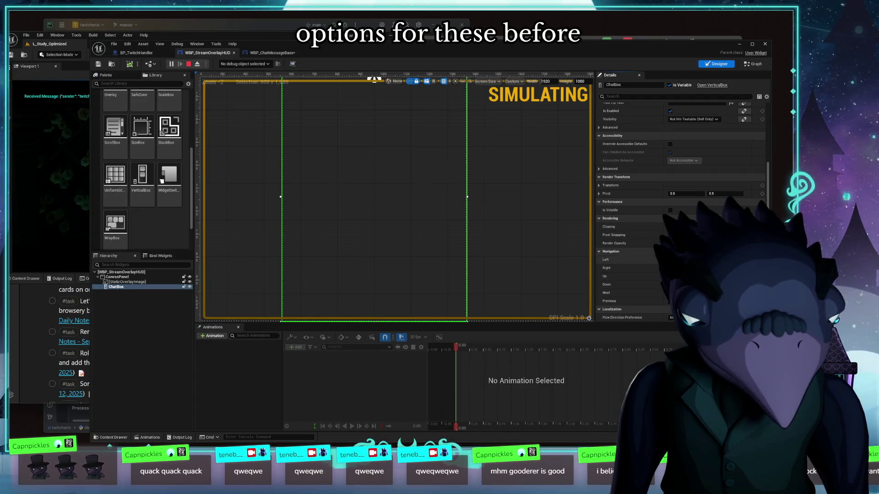
scroll(169, 184, "down", 3)
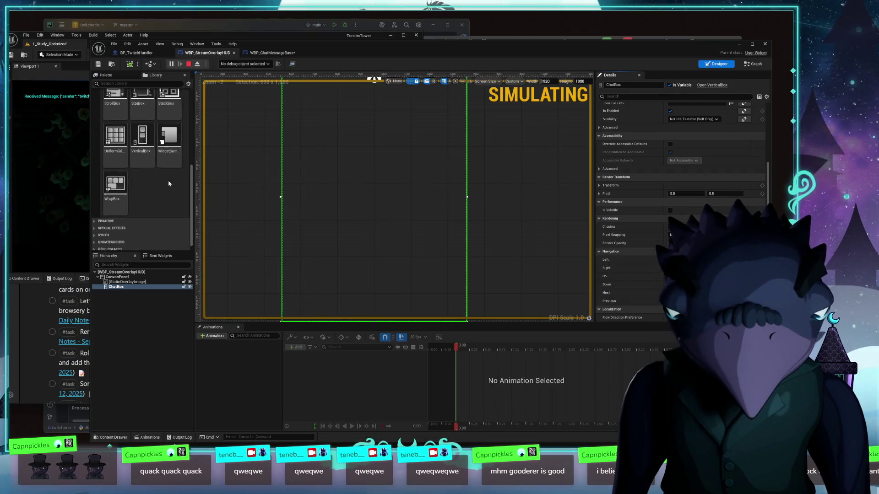
scroll(151, 174, "up", 10)
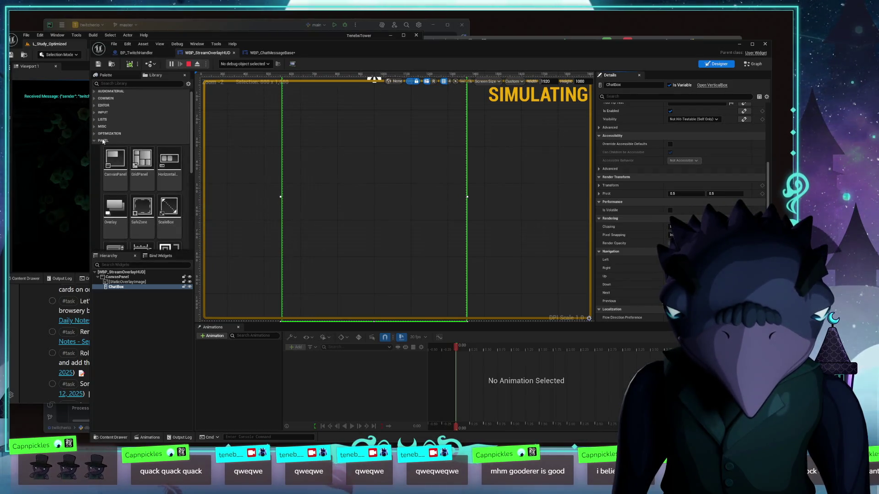
left_click(104, 141)
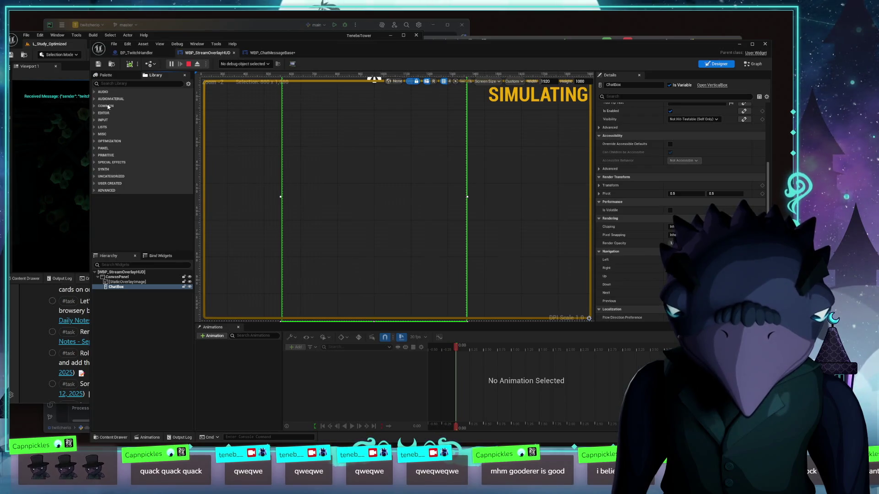
left_click(106, 98)
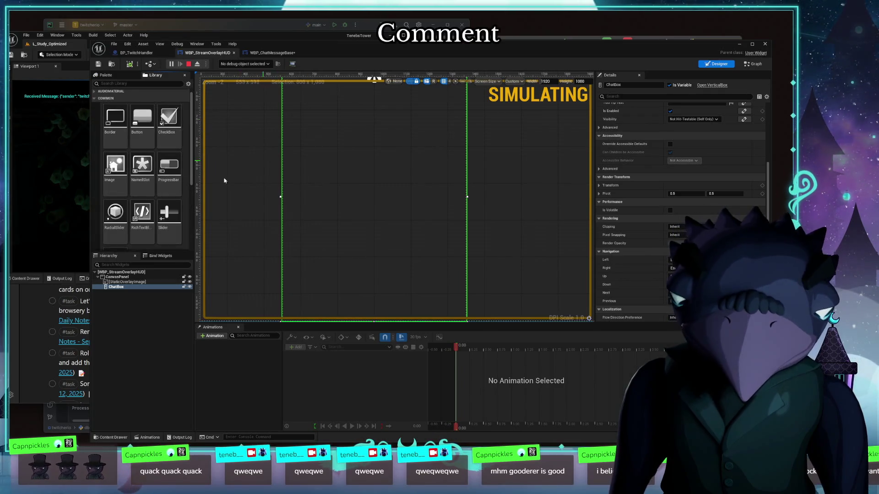
scroll(160, 220, "down", 3)
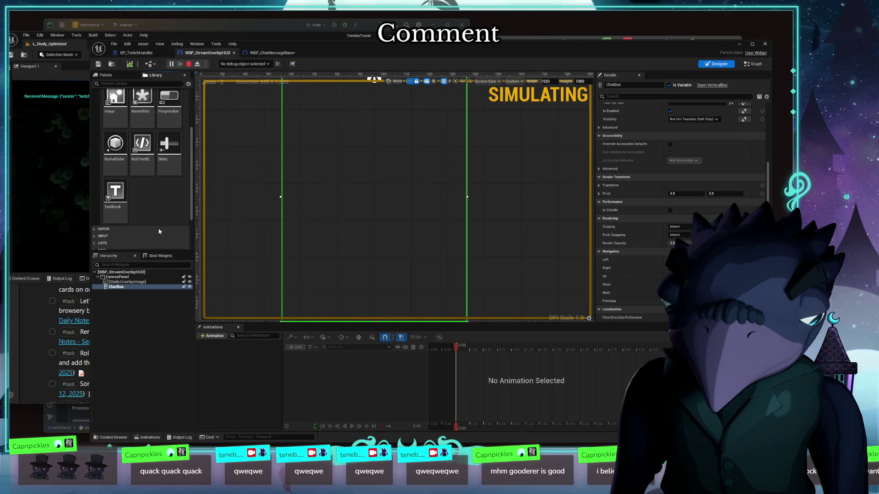
scroll(161, 215, "up", 3)
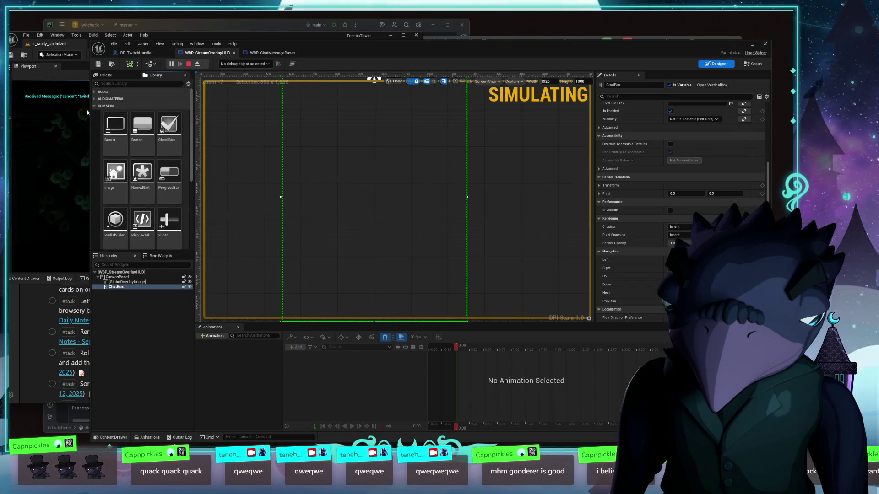
left_click(95, 107)
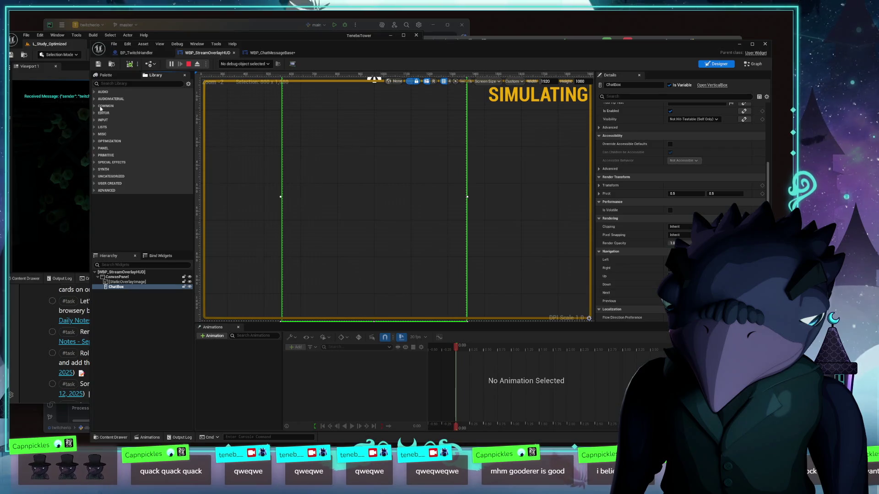
left_click(95, 155)
left_click(95, 156)
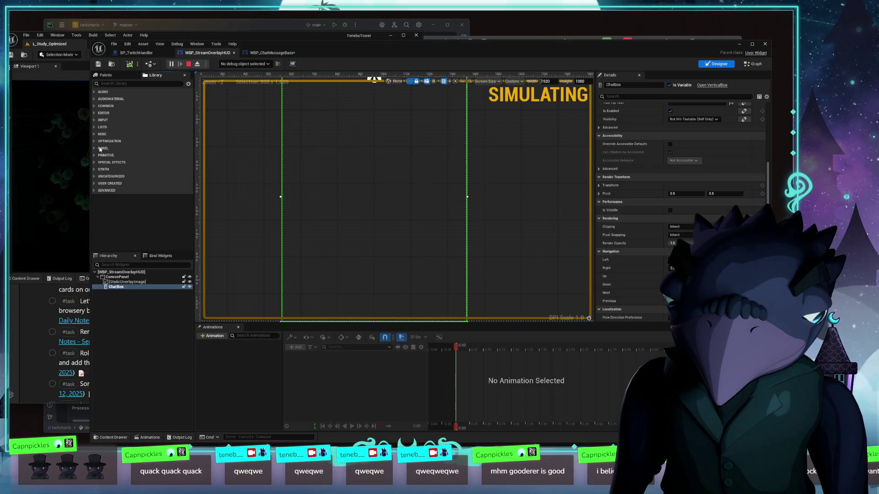
left_click(97, 149)
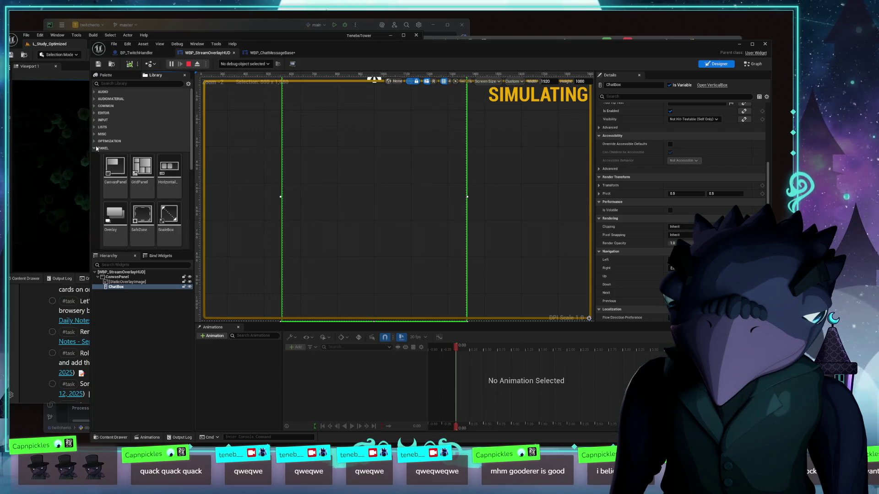
left_click(115, 166)
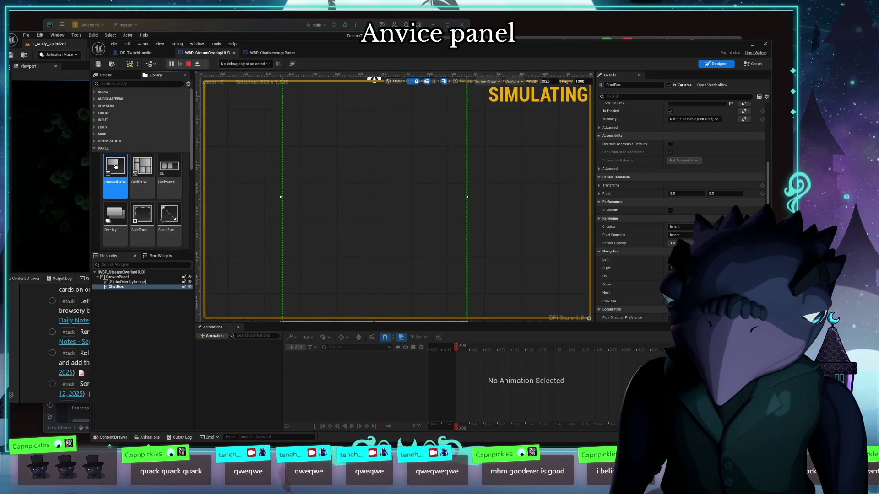
left_click(115, 277)
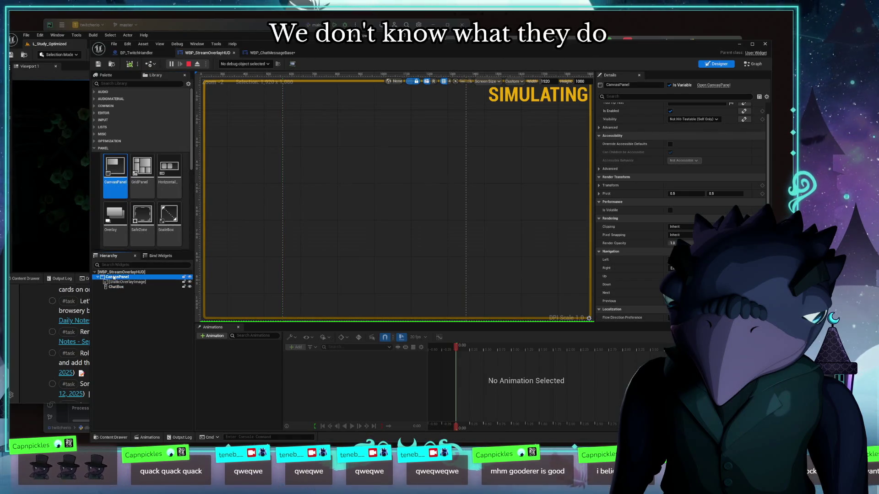
right_click(117, 279)
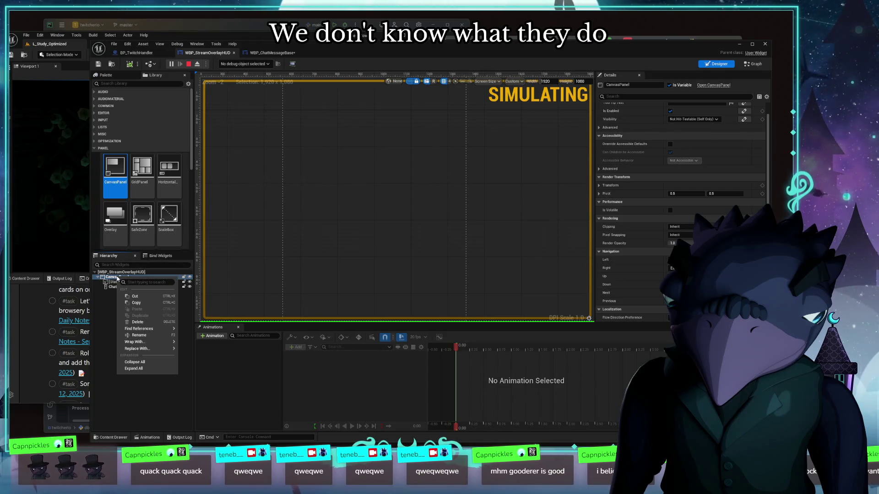
left_click(109, 357)
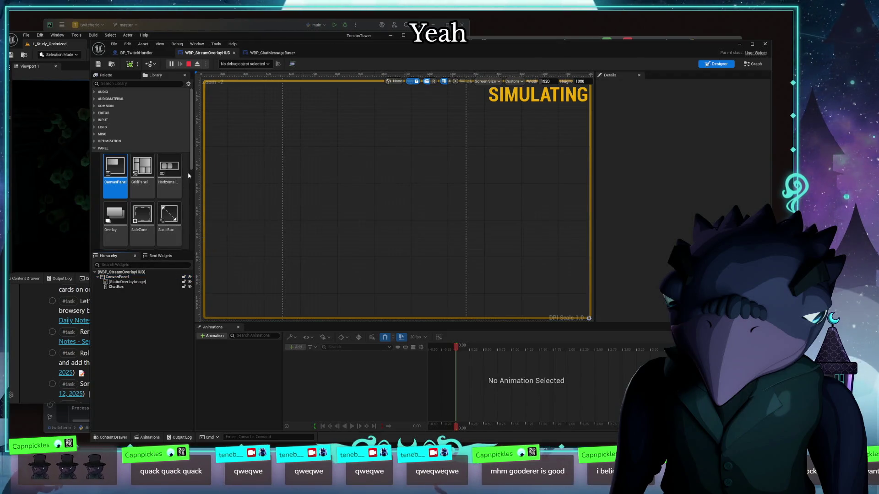
scroll(168, 161, "down", 3)
scroll(177, 190, "down", 3)
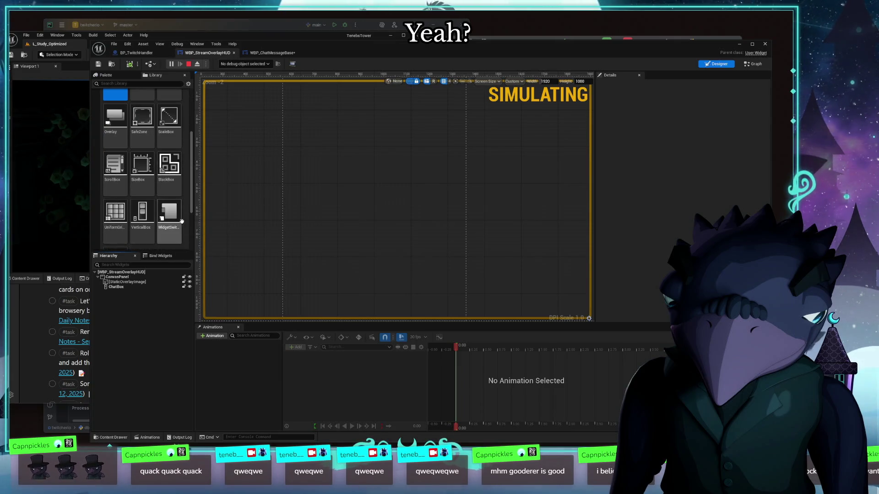
scroll(168, 220, "down", 3)
left_click(143, 151)
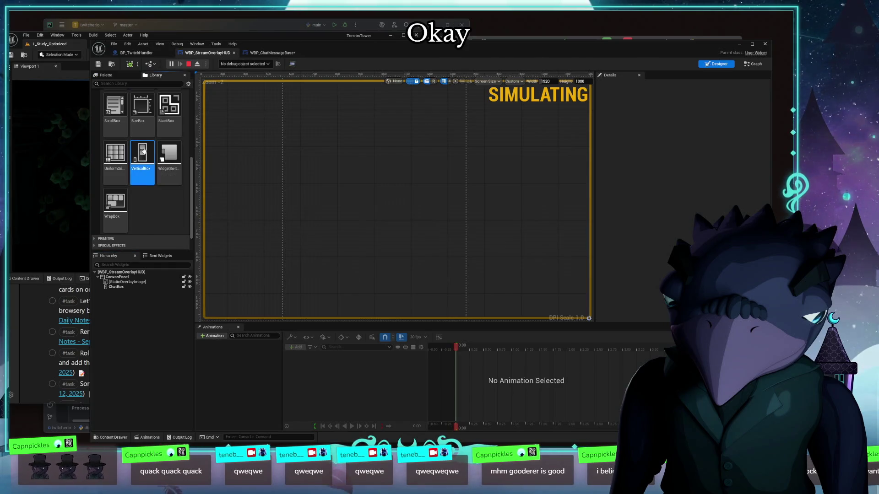
left_click(115, 286)
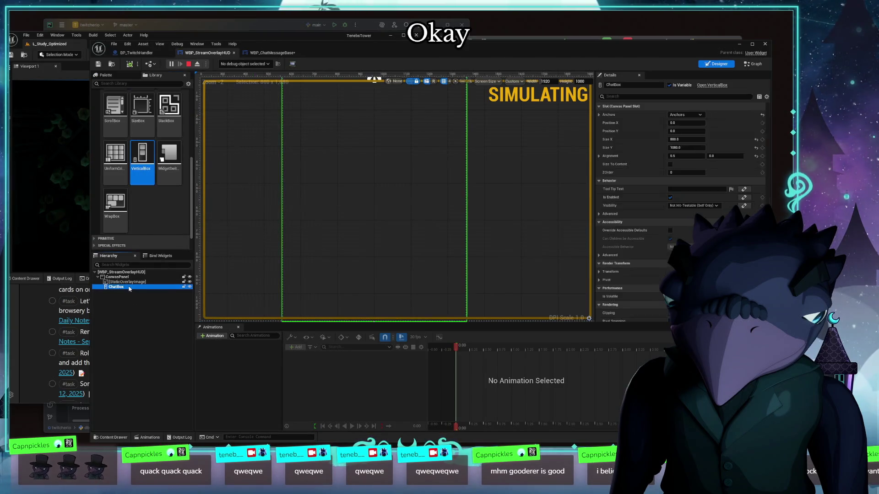
scroll(698, 205, "down", 3)
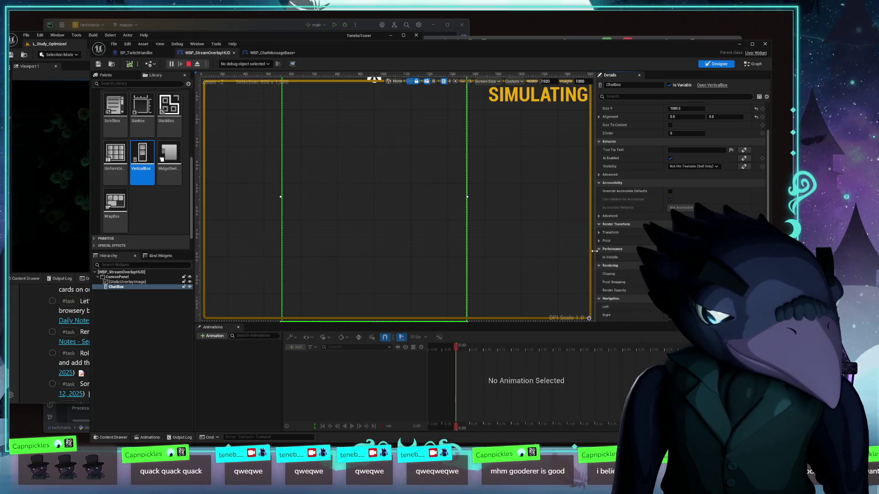
scroll(610, 261, "down", 3)
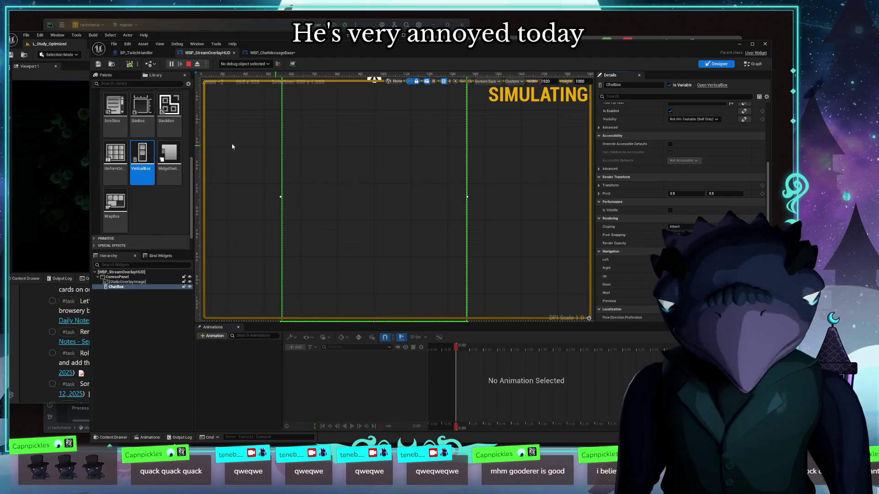
scroll(154, 199, "up", 1)
scroll(154, 200, "down", 2)
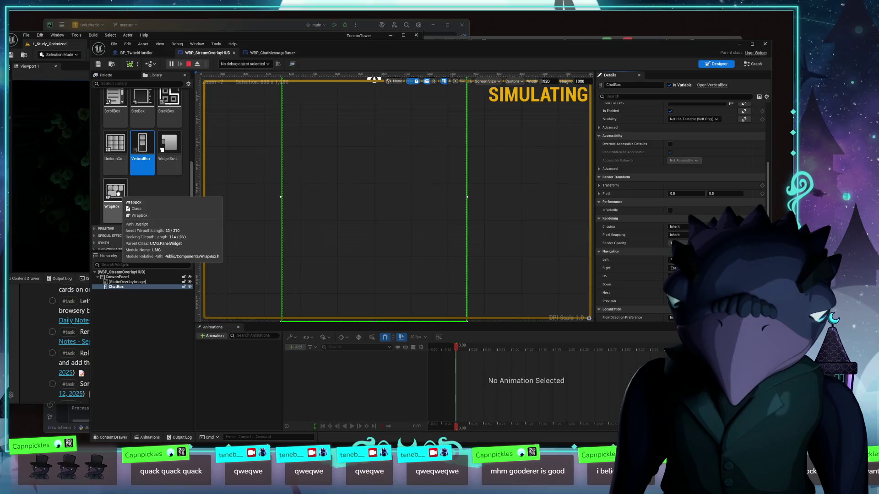
scroll(147, 188, "up", 2)
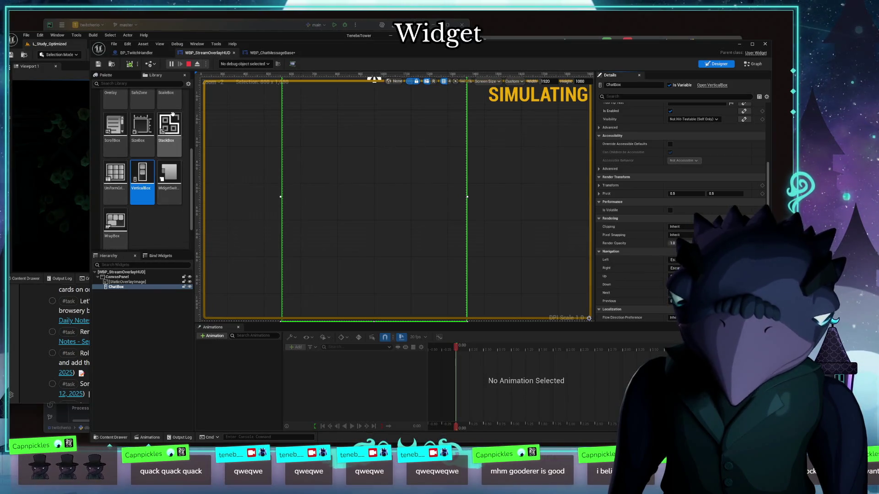
left_click_drag(143, 127, 236, 161)
scroll(700, 171, "up", 1)
scroll(688, 184, "up", 2)
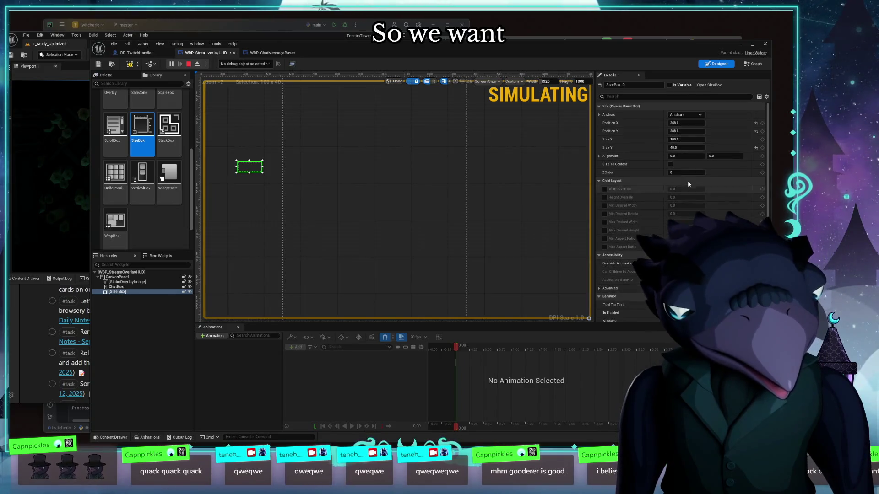
scroll(676, 183, "down", 5)
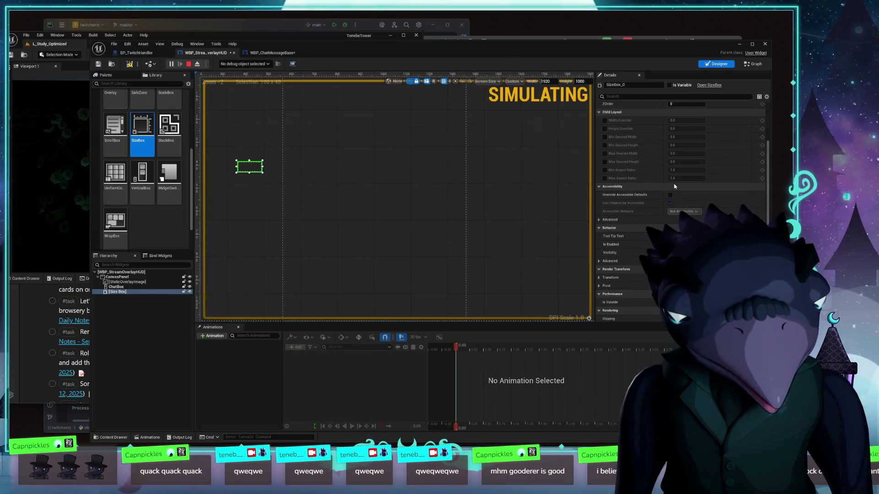
scroll(675, 186, "down", 1)
scroll(674, 186, "down", 5)
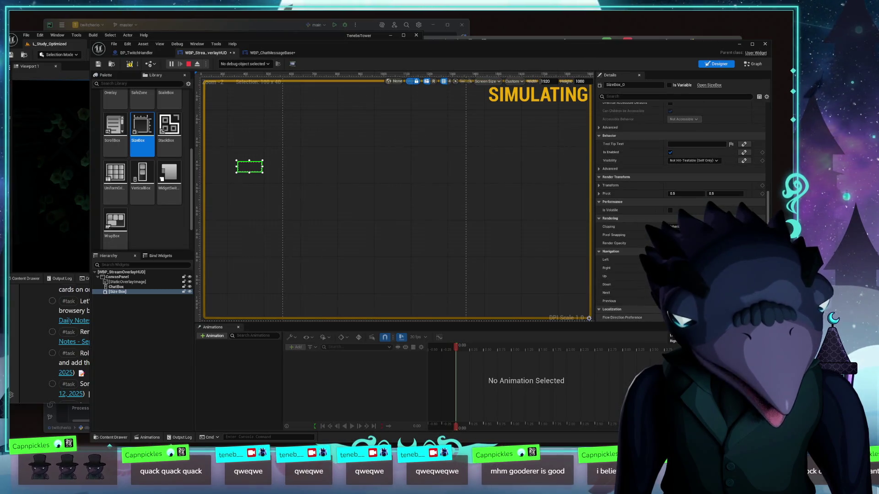
scroll(651, 187, "up", 3)
scroll(651, 187, "up", 5)
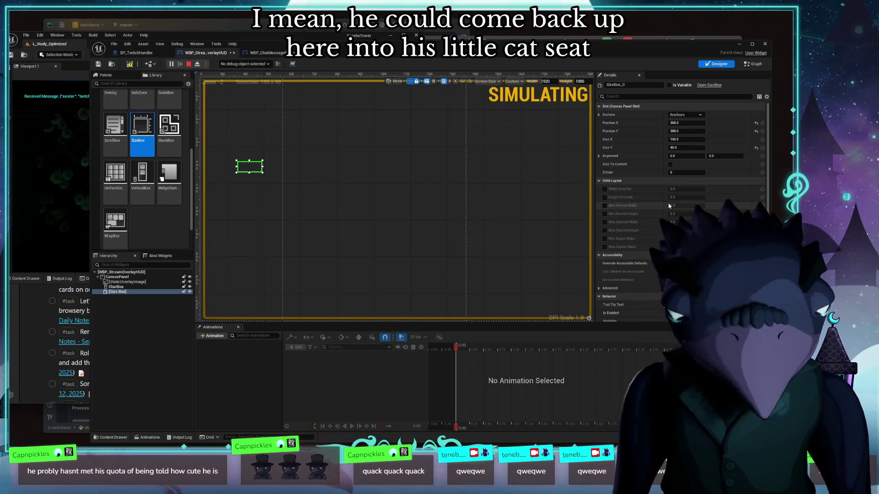
scroll(612, 197, "down", 3)
scroll(612, 197, "down", 3)
scroll(641, 206, "down", 2)
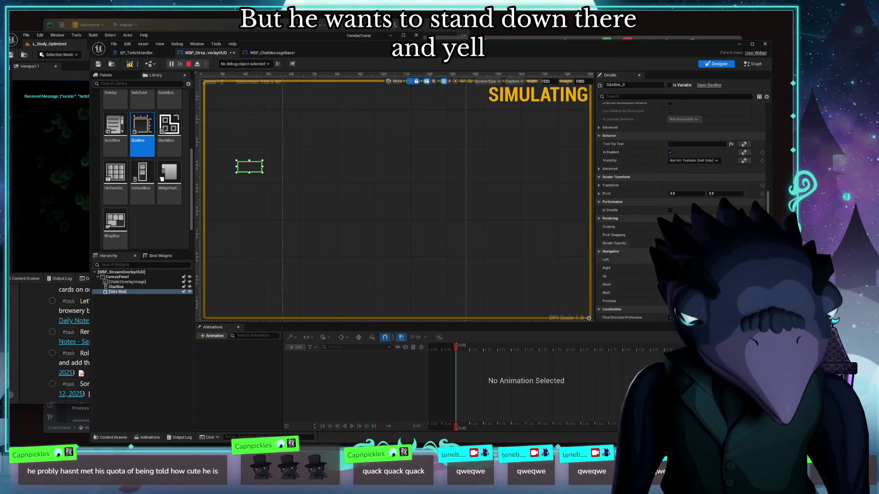
scroll(660, 205, "up", 3)
scroll(618, 197, "up", 5)
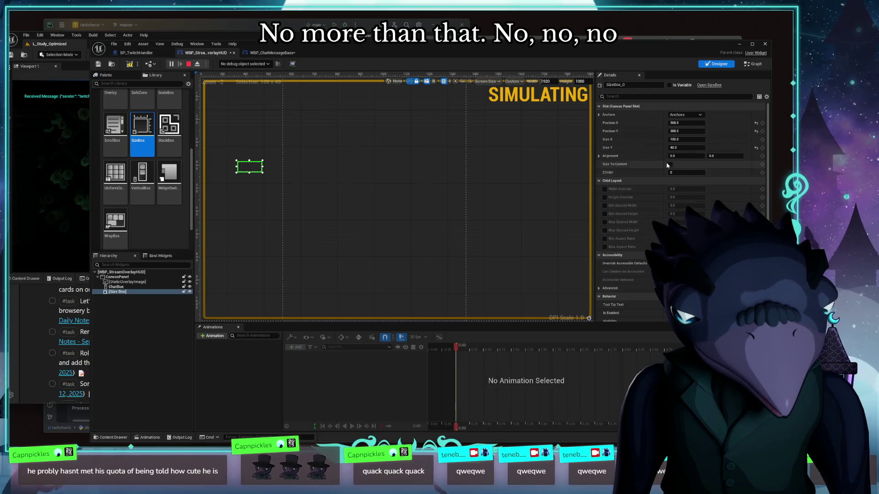
left_click(146, 291)
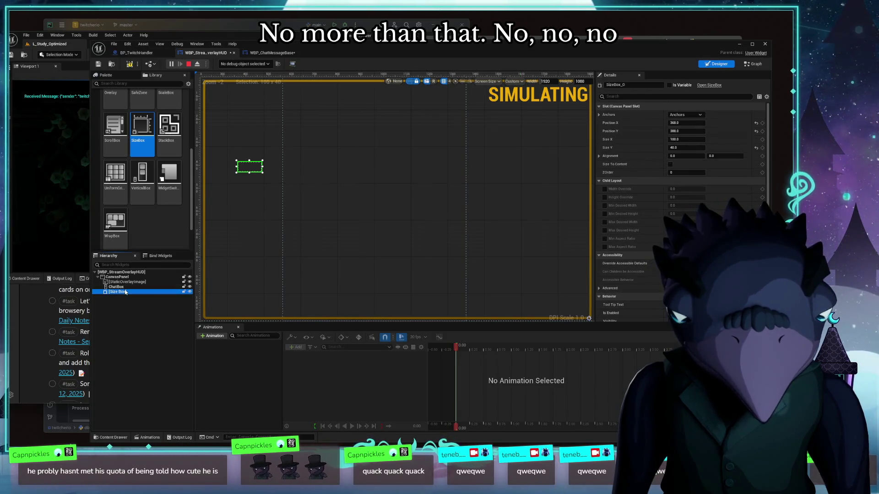
key("Delete")
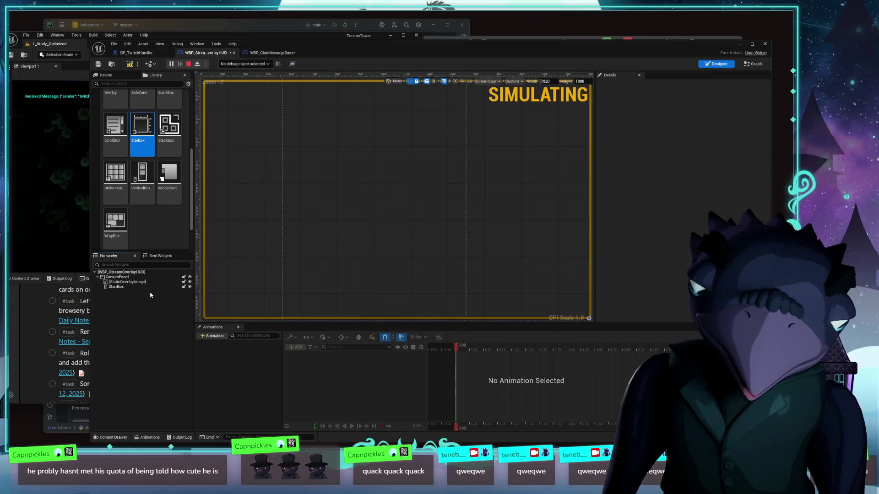
Select ChatBox in the widget tree and review its alignment values
left_click(142, 282)
left_click(137, 294)
left_click(137, 287)
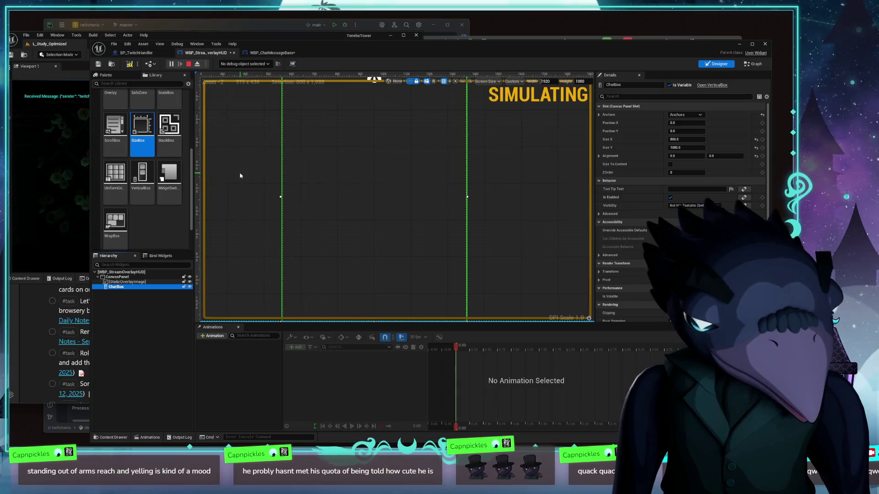
left_click(599, 156)
left_click(600, 156)
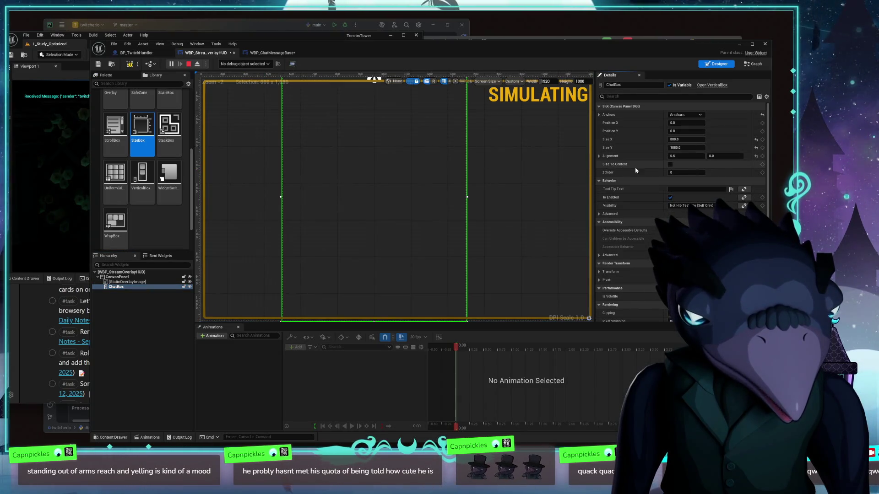
Add a RetainerBox from the Optimization palette to the overlay canvas
scroll(160, 188, "up", 3)
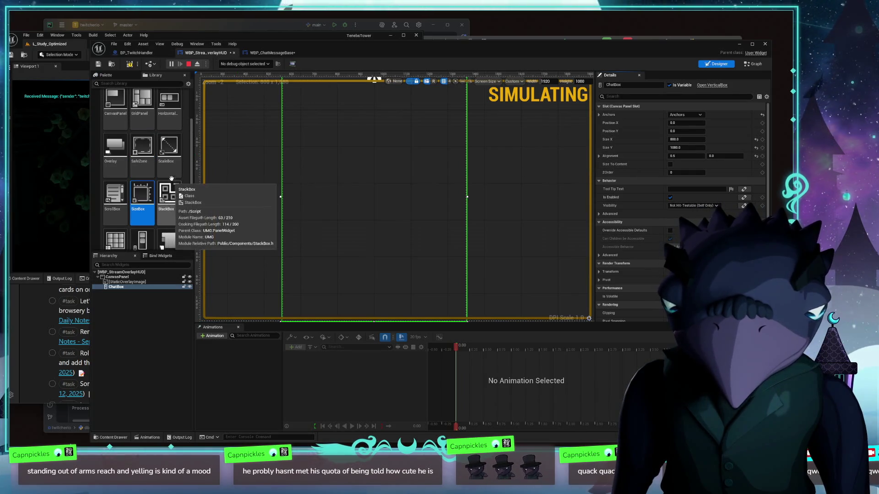
scroll(169, 183, "up", 2)
scroll(182, 152, "up", 1)
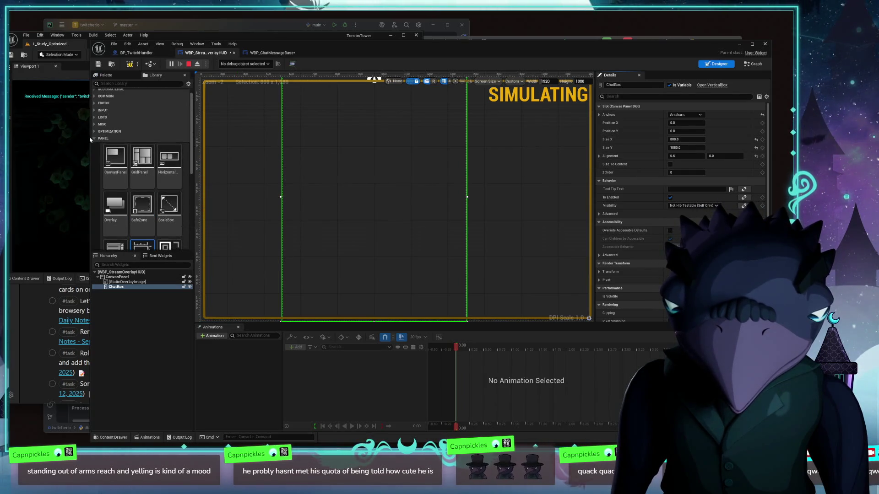
left_click(97, 148)
left_click(107, 142)
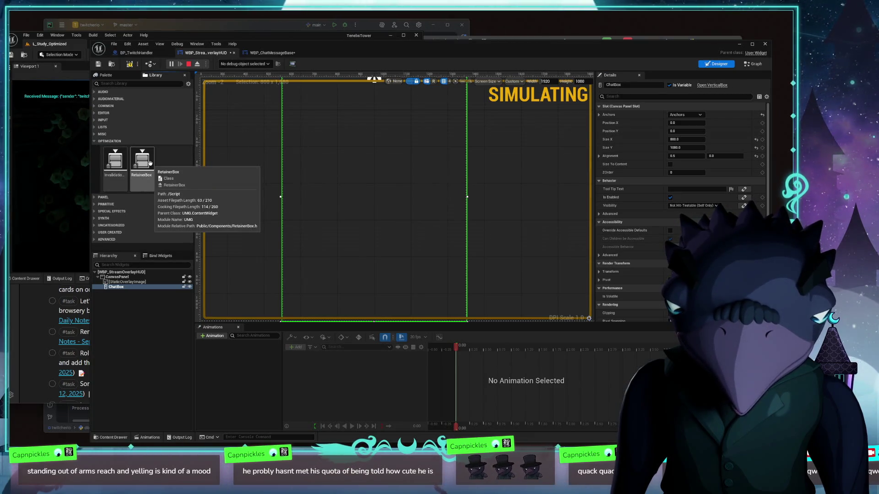
mouse_move(150, 163)
left_mouse_down()
mouse_move(263, 181)
mouse_move(249, 161)
left_mouse_up()
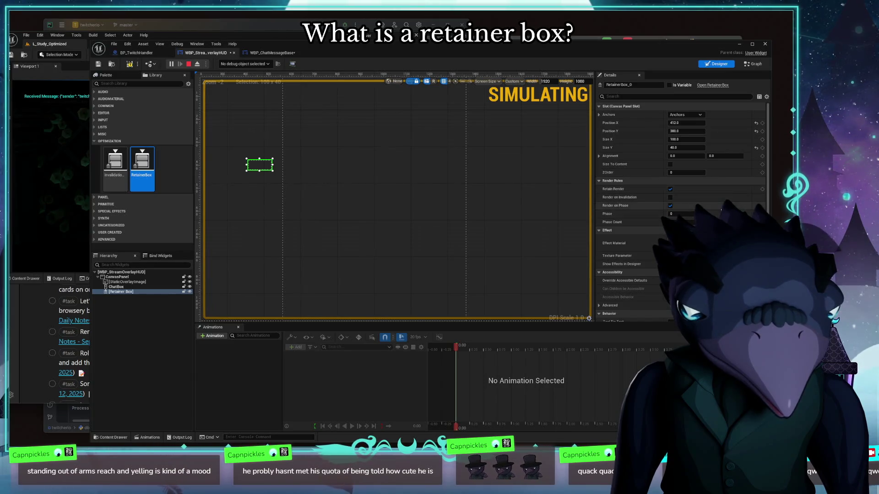
Delete the Retainer Box, leaving only StaticOverlayImage and ChatBox in the canvas
scroll(721, 210, "down", 3)
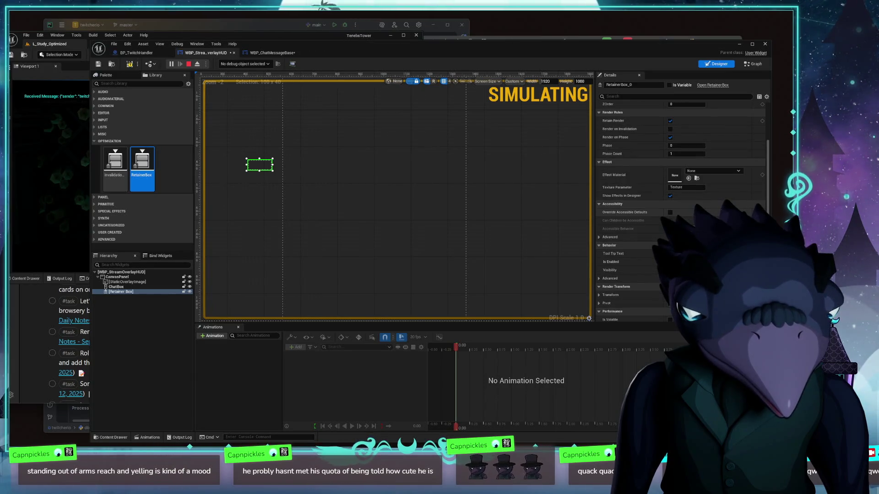
scroll(721, 210, "down", 3)
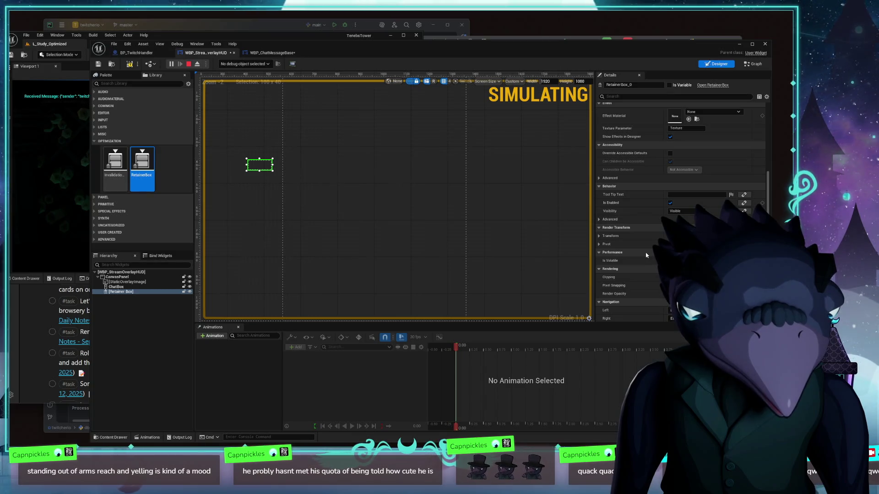
scroll(647, 255, "down", 3)
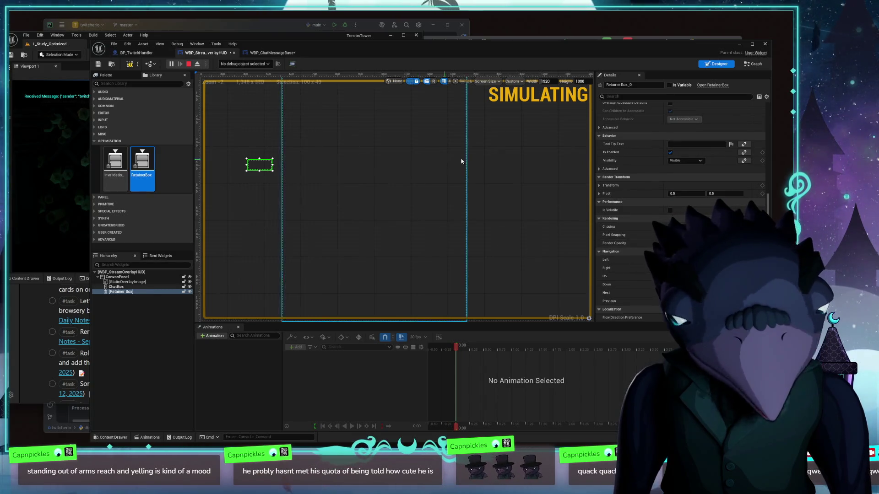
left_click(260, 145)
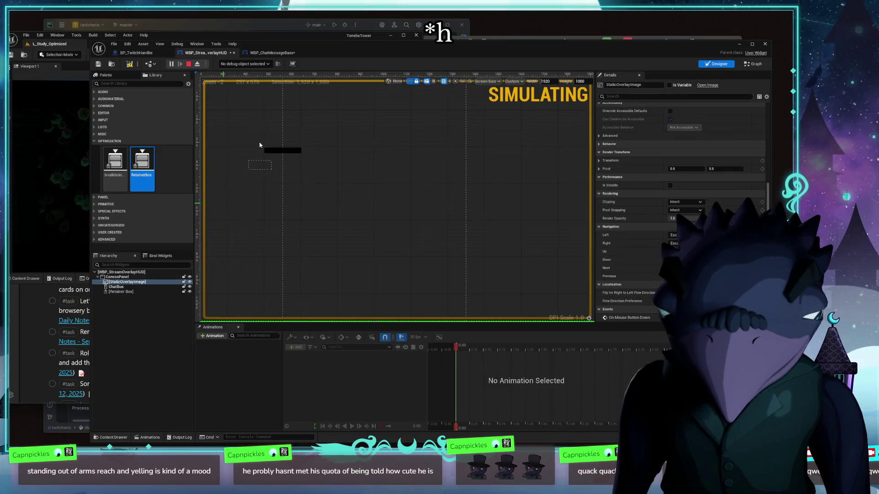
left_click(250, 170)
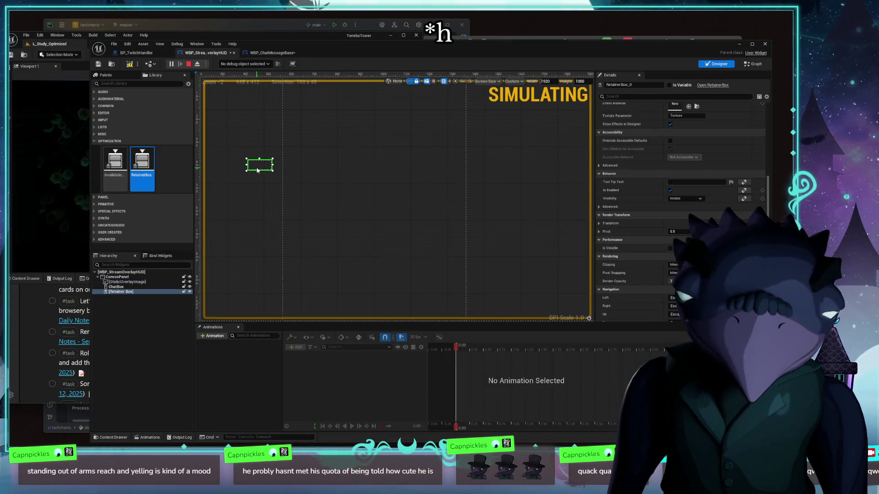
key("Delete")
left_click(441, 292)
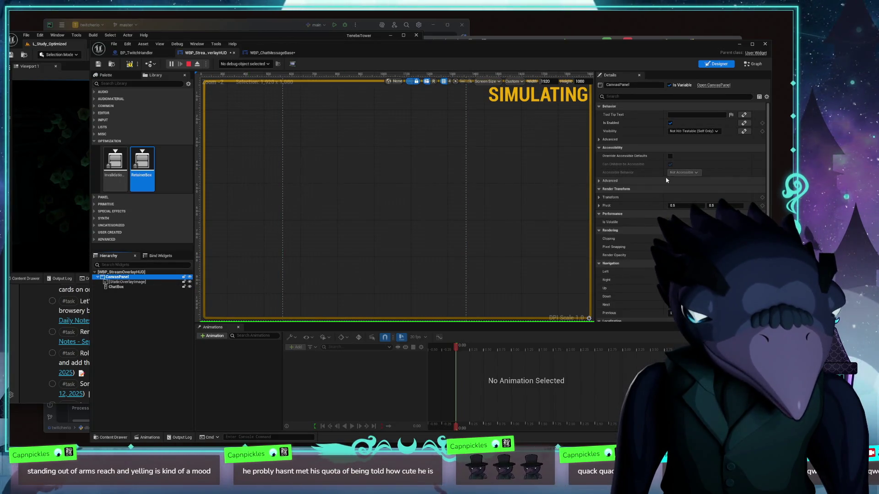
scroll(729, 166, "down", 1)
scroll(729, 166, "up", 1)
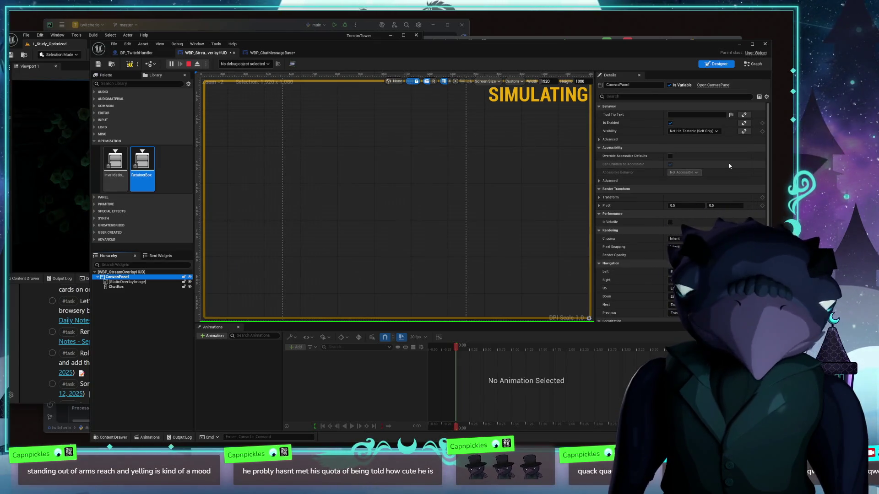
left_click(107, 106)
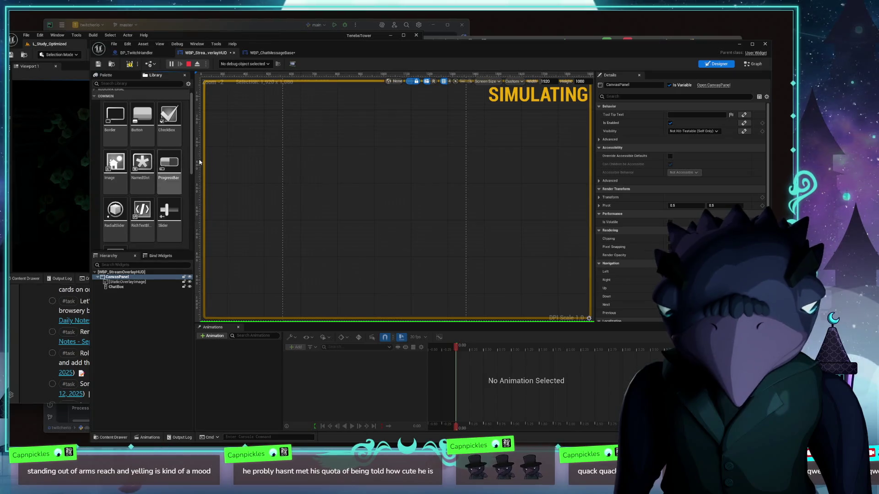
scroll(138, 201, "down", 2)
scroll(139, 205, "up", 3)
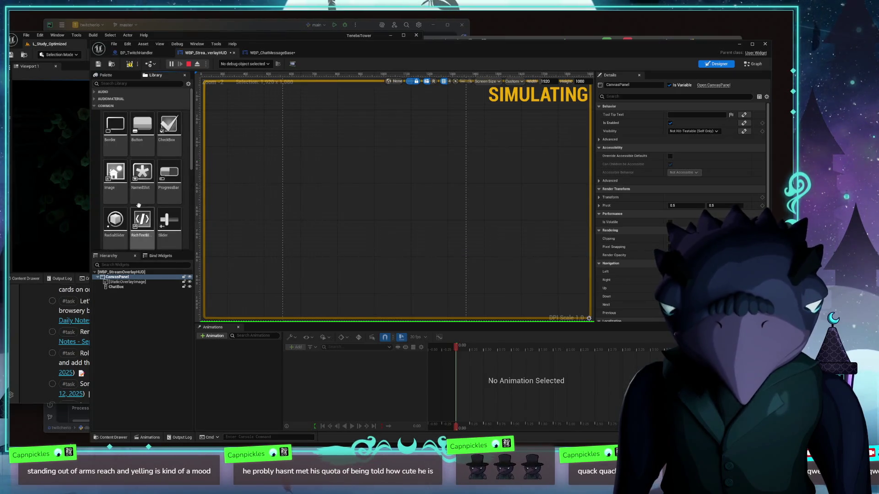
left_click(123, 106)
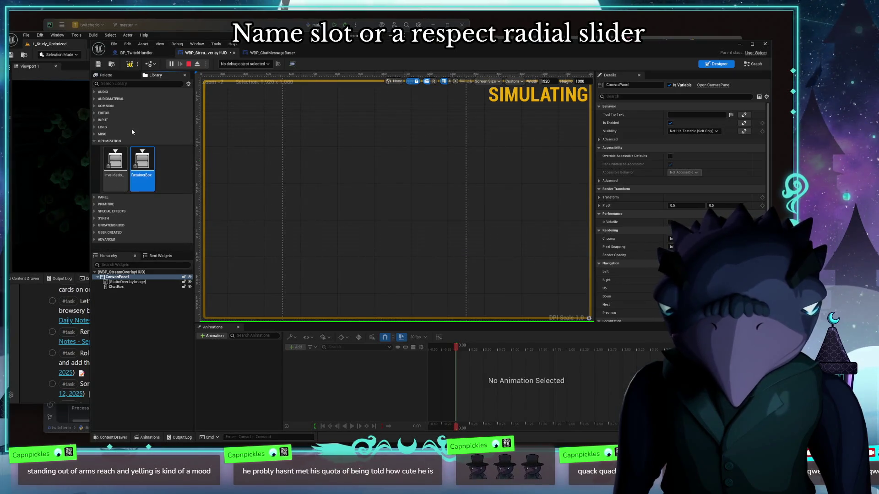
left_click(97, 114)
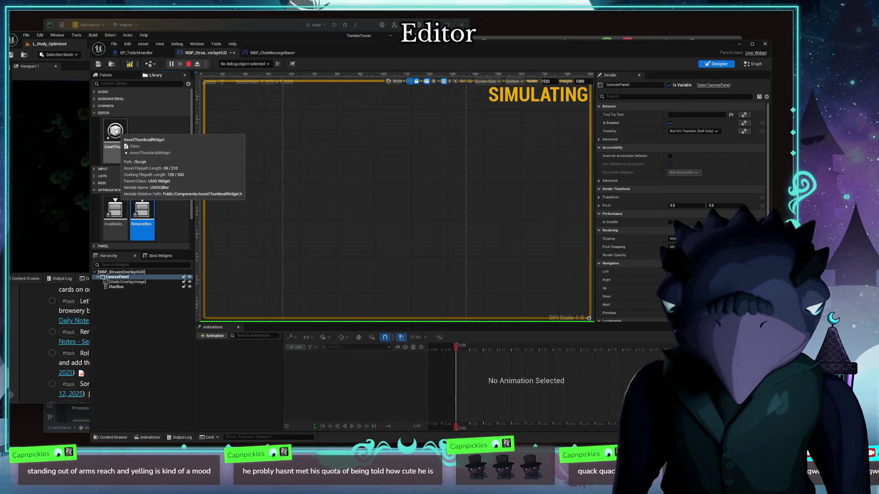
left_click(95, 113)
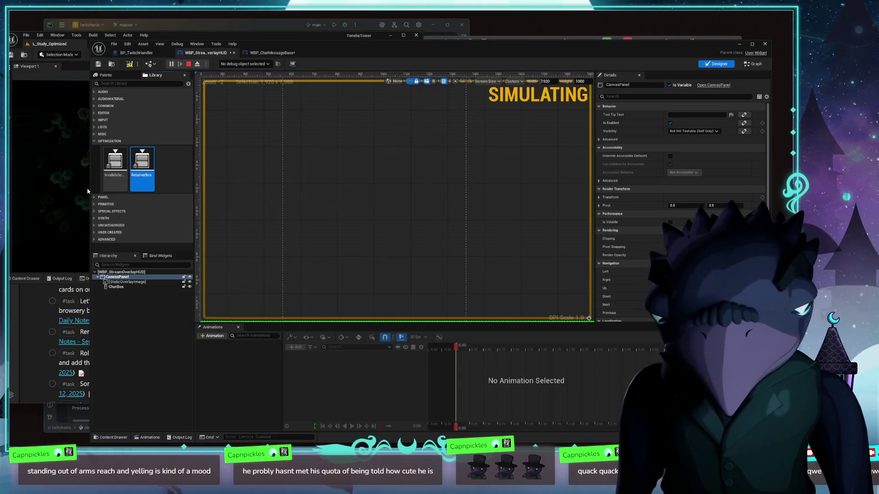
left_click(100, 142)
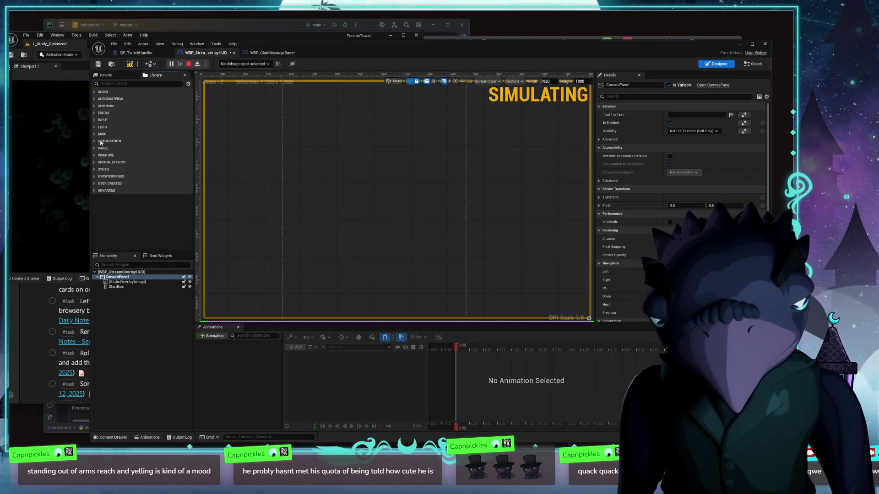
left_click(96, 170)
left_click(94, 170)
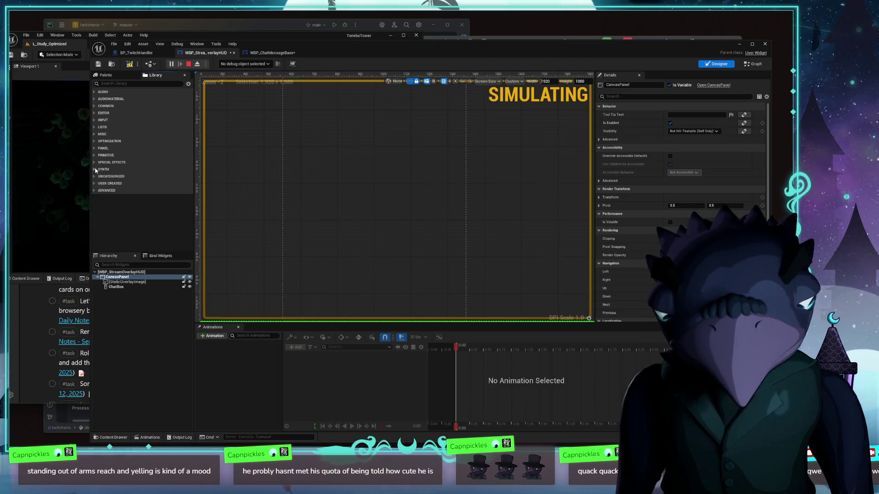
left_click(94, 156)
left_click(95, 157)
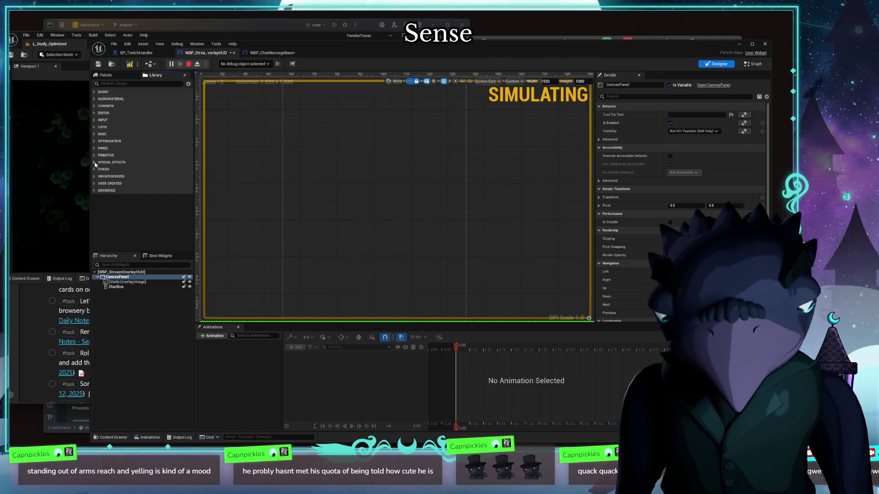
left_click(96, 162)
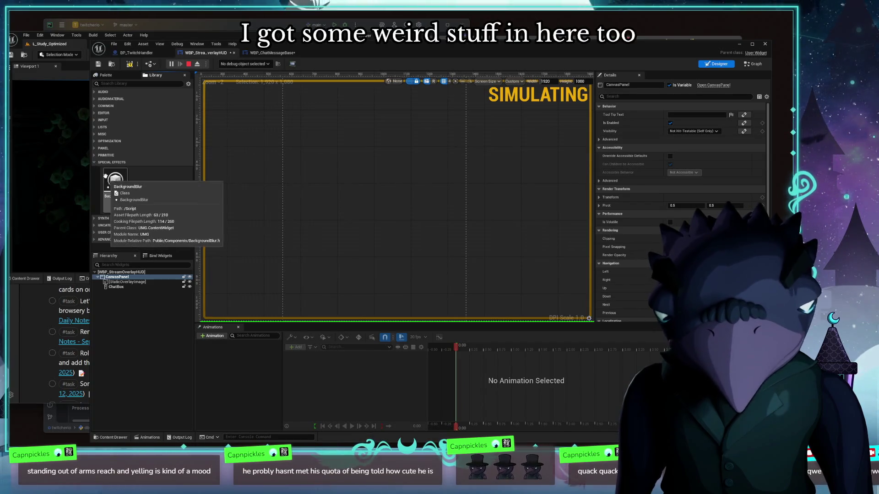
left_click(94, 162)
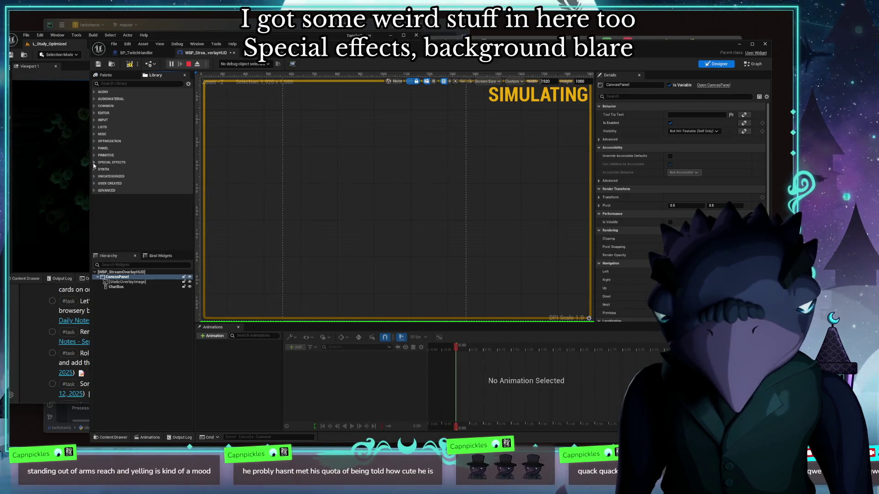
left_click(96, 106)
left_click(97, 106)
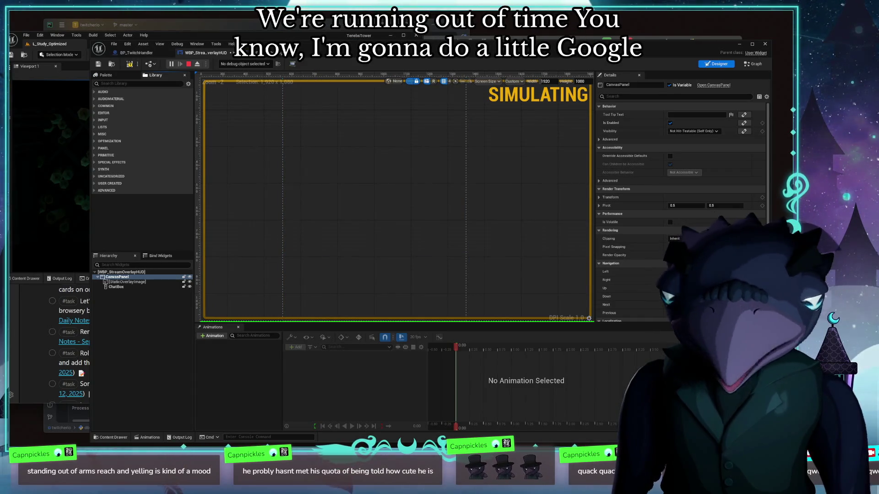
key("super+1")
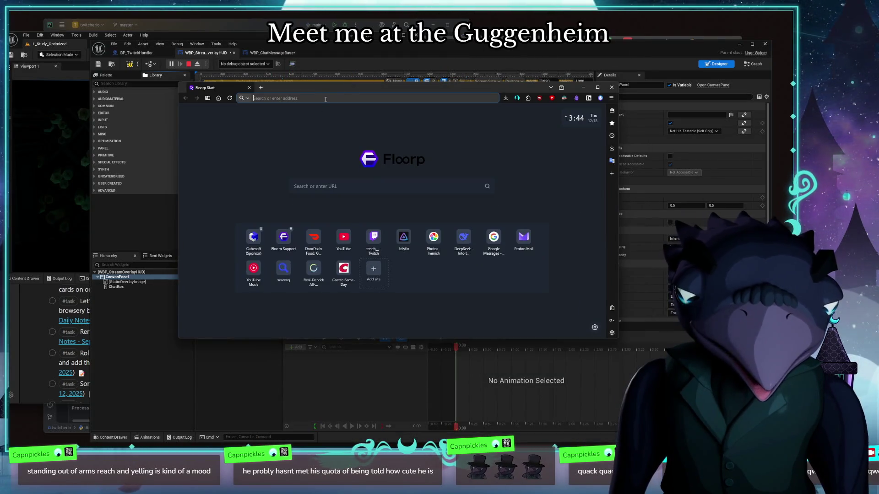
Search 'unreal engine ui chatbox' and open the 'How do i create a chat UI?' forum thread
type("unreal eng")
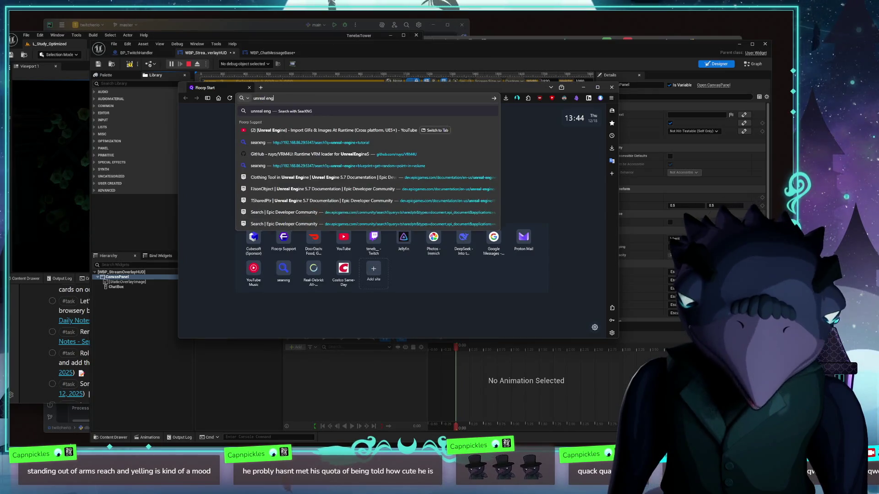
type("ine ui chatbox")
key("Return")
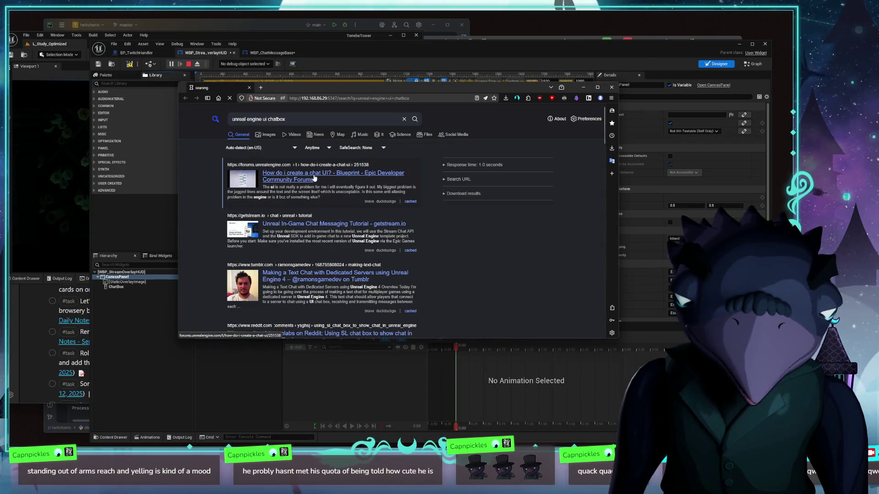
left_click(315, 179)
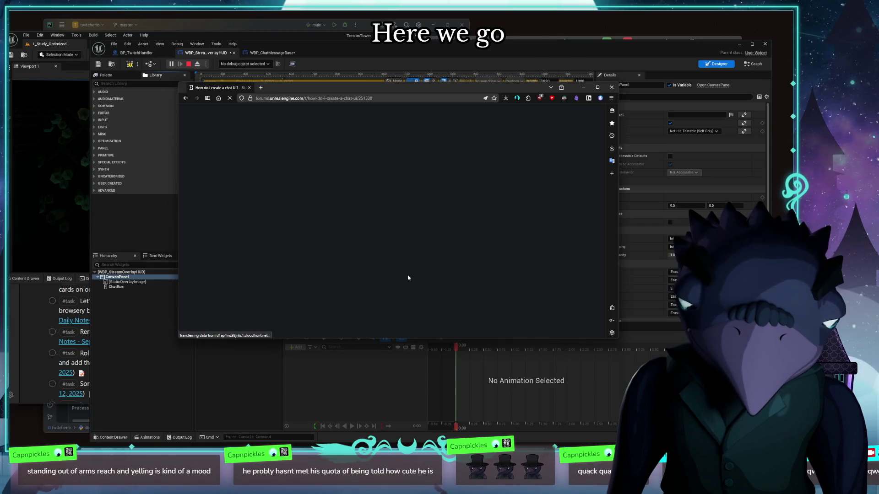
scroll(474, 203, "down", 2)
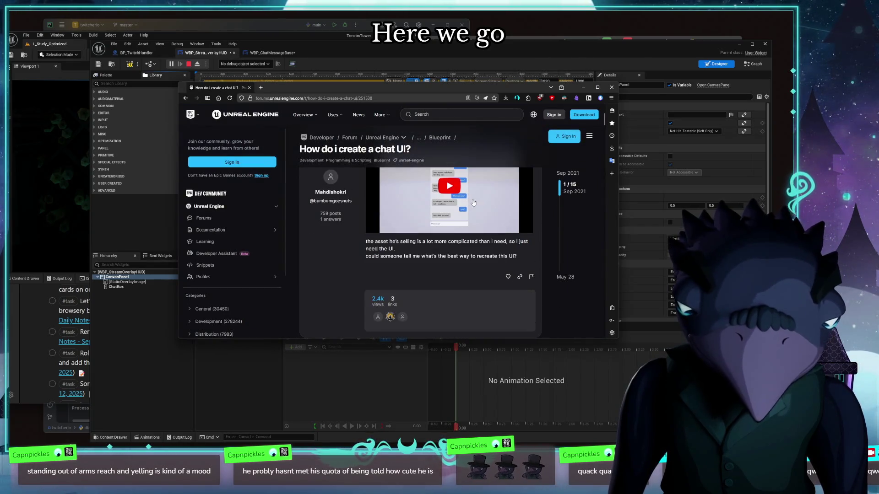
scroll(453, 240, "down", 3)
scroll(464, 246, "down", 3)
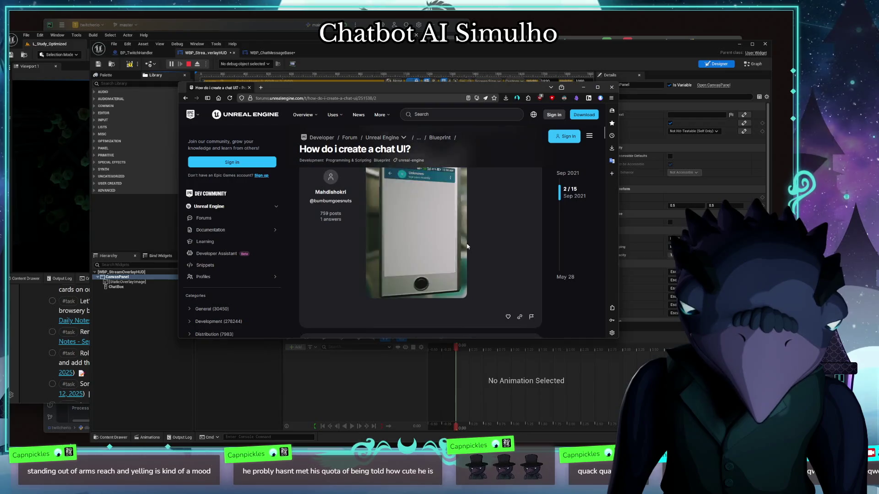
Enlarge and study the reply's blueprint and widget settings screenshots
left_click(467, 248)
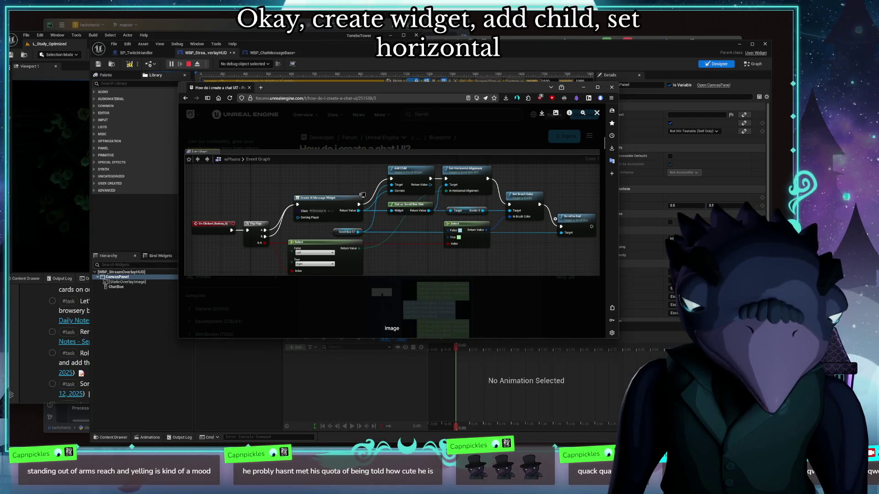
left_click(571, 321)
scroll(555, 295, "down", 5)
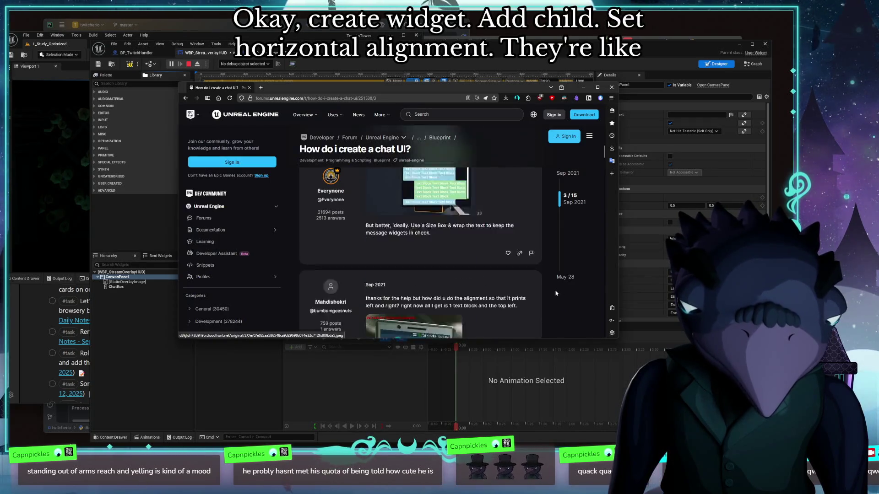
scroll(554, 290, "down", 3)
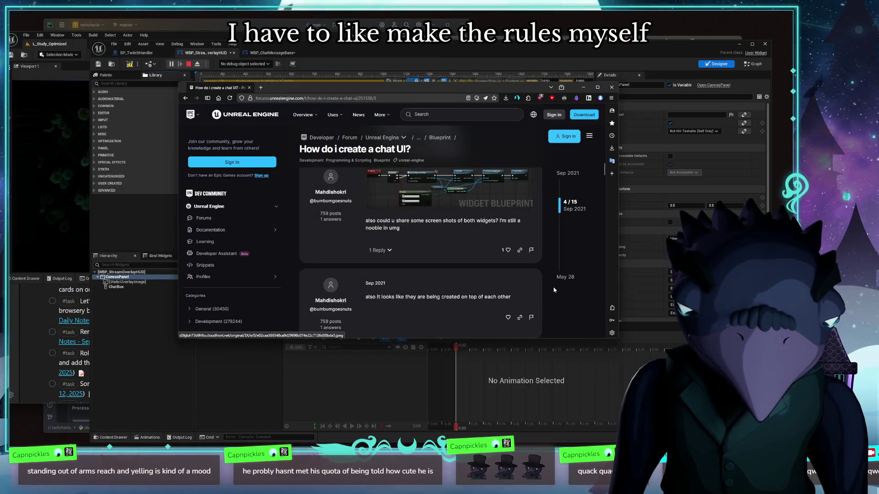
scroll(554, 290, "down", 4)
scroll(554, 290, "up", 4)
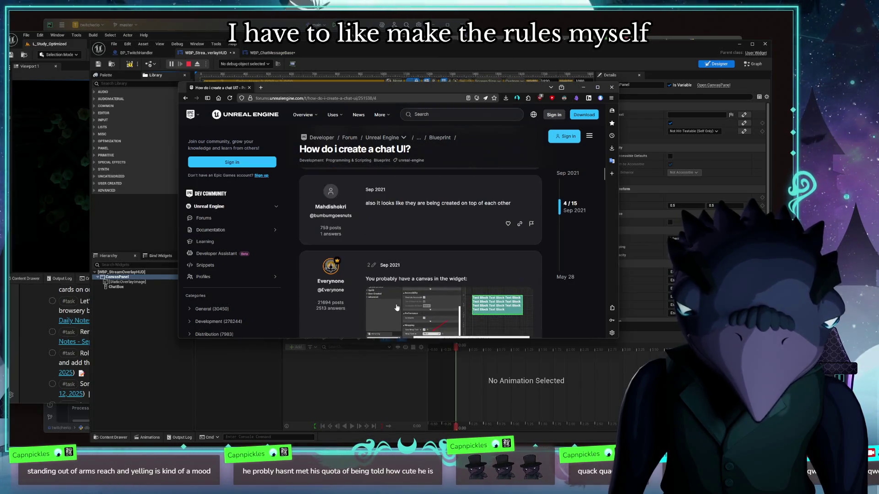
left_click(442, 305)
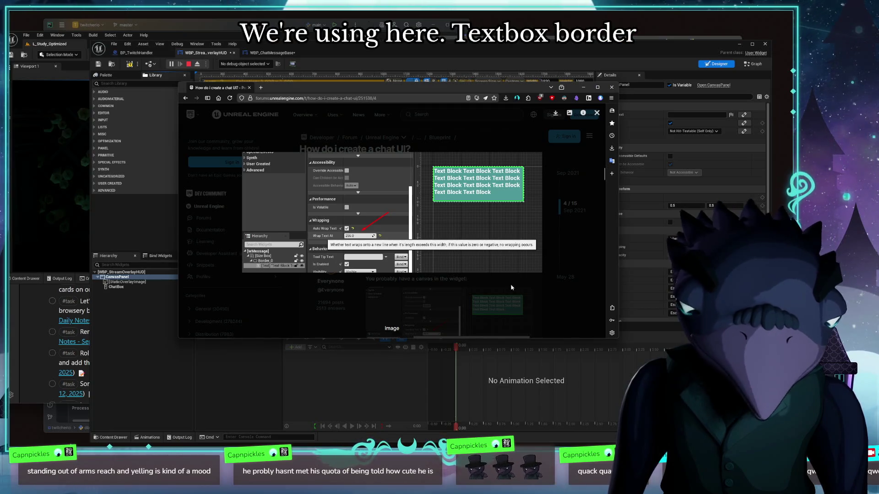
key("Escape")
Re-examine the widget settings screenshot, then go back to the Unreal widget designer
scroll(304, 250, "down", 4)
scroll(304, 250, "down", 5)
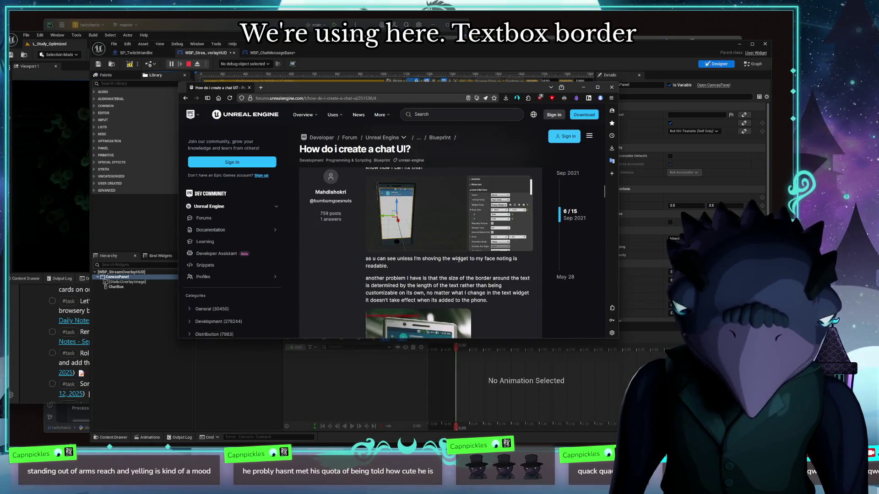
scroll(355, 259, "down", 3)
scroll(370, 255, "up", 5)
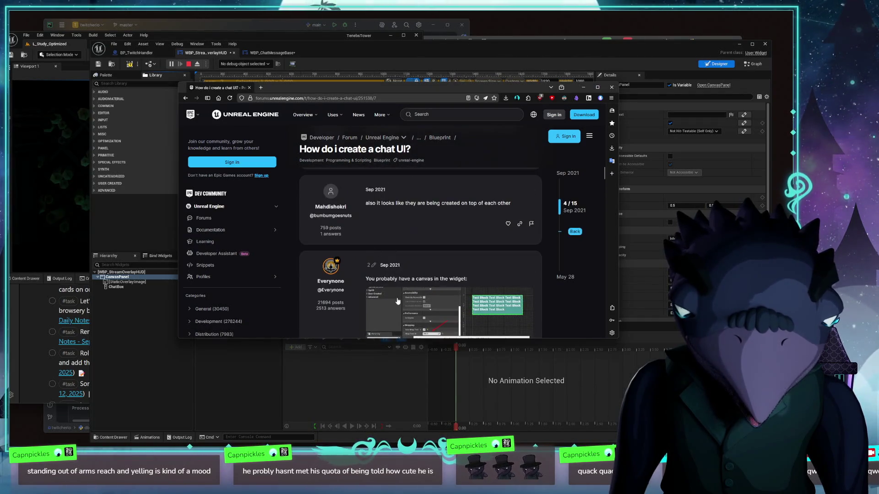
left_click(396, 300)
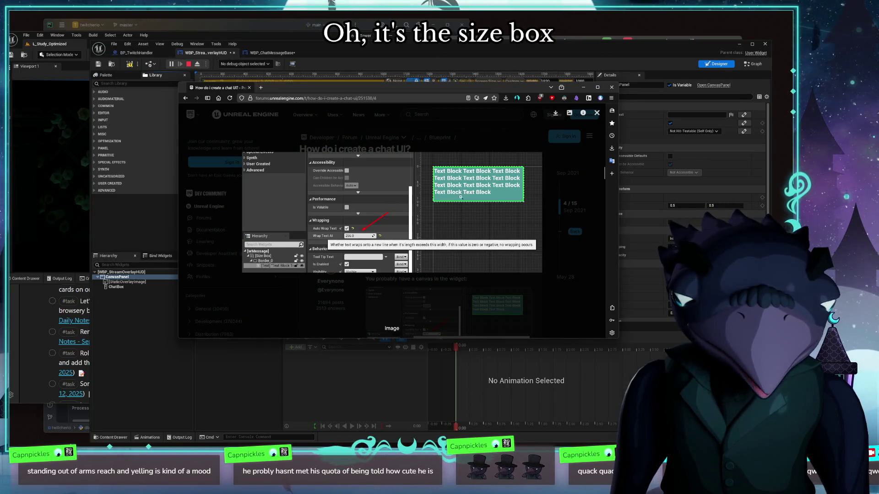
left_click(623, 276)
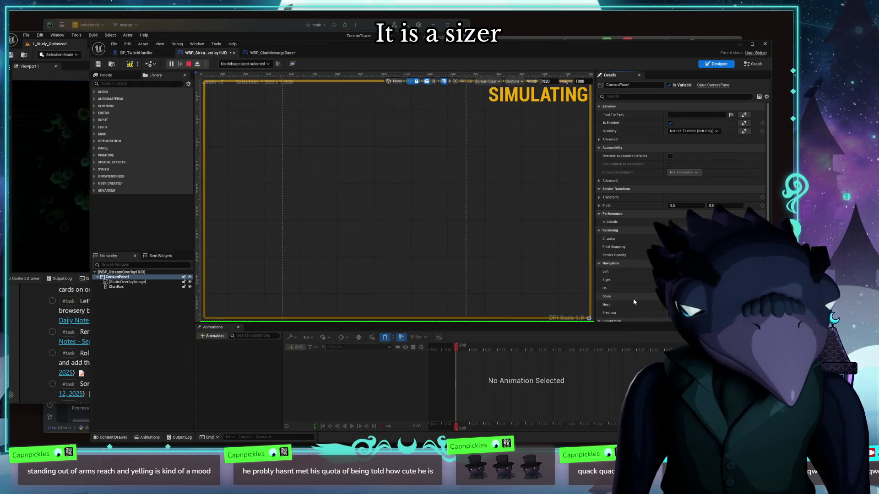
Stop the widget simulation after the first attempts to delete ChatBox are cancelled
left_click(430, 182)
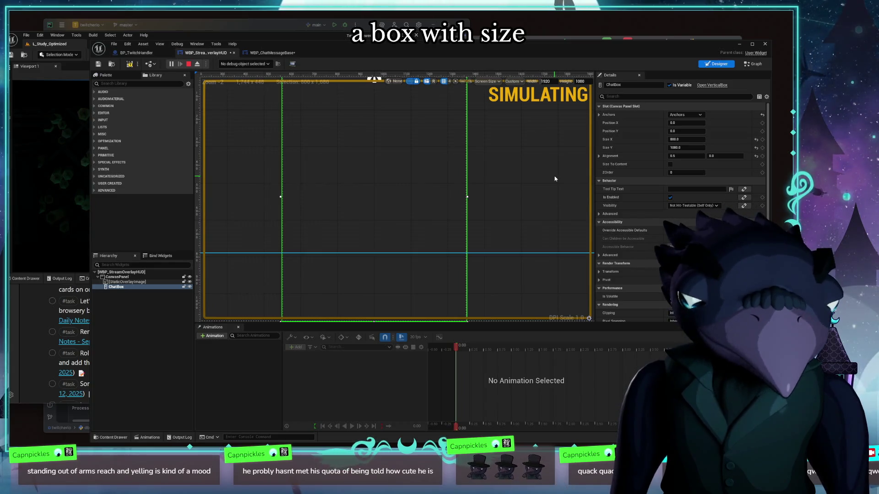
key("Delete")
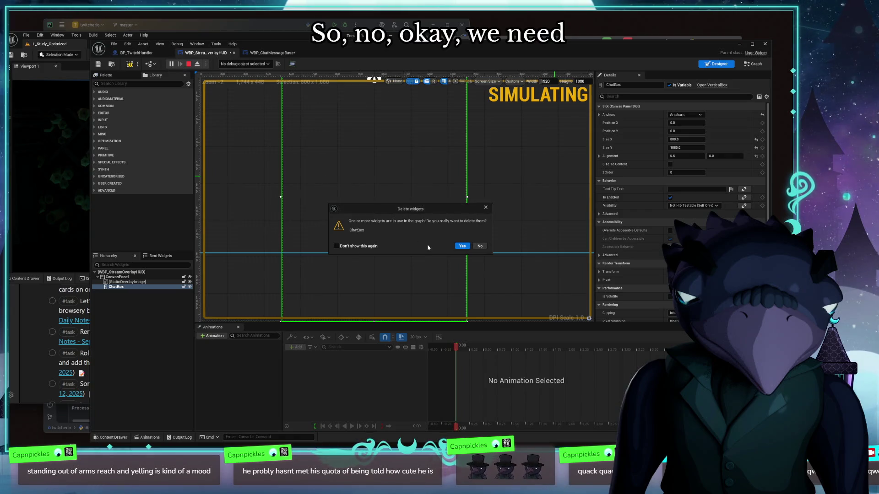
key("Escape")
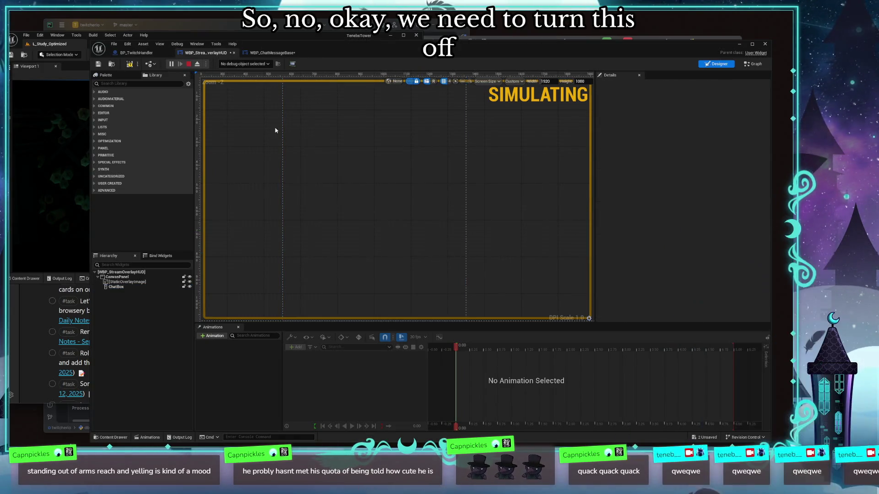
left_click(361, 199)
key("Delete")
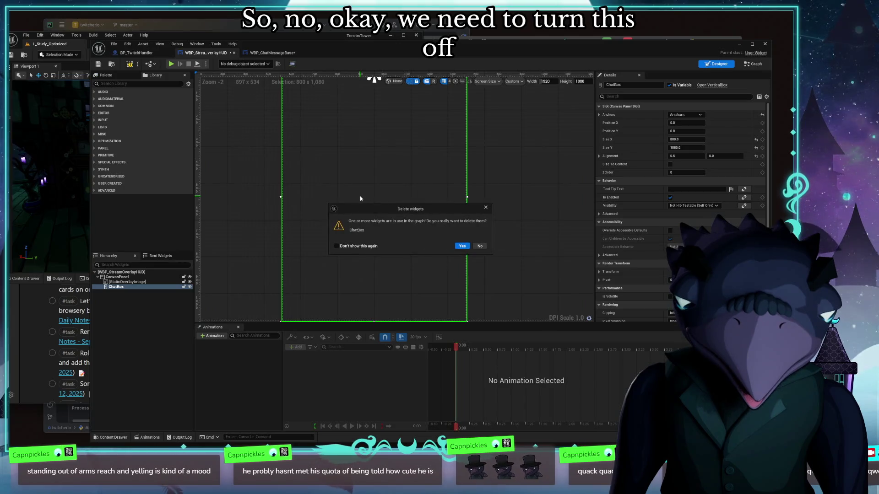
left_click(480, 250)
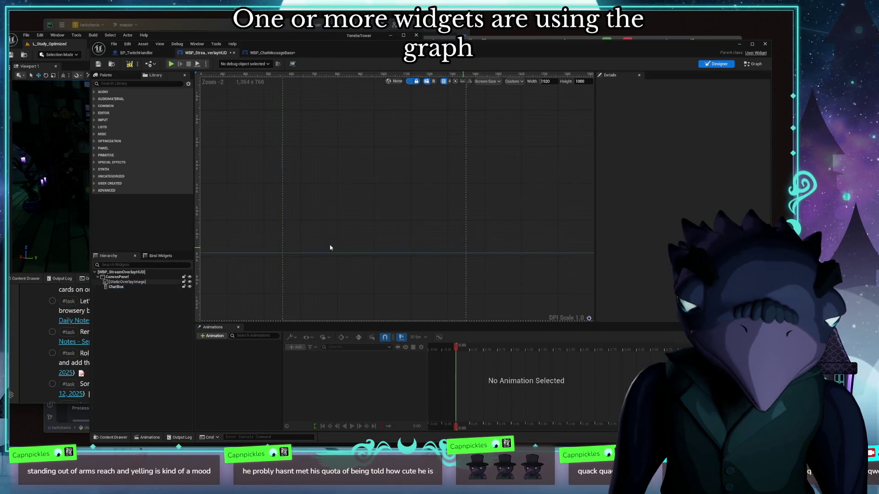
Delete the ChatBox vertical box, leaving only StaticOverlayImage in the canvas panel
left_click(123, 288)
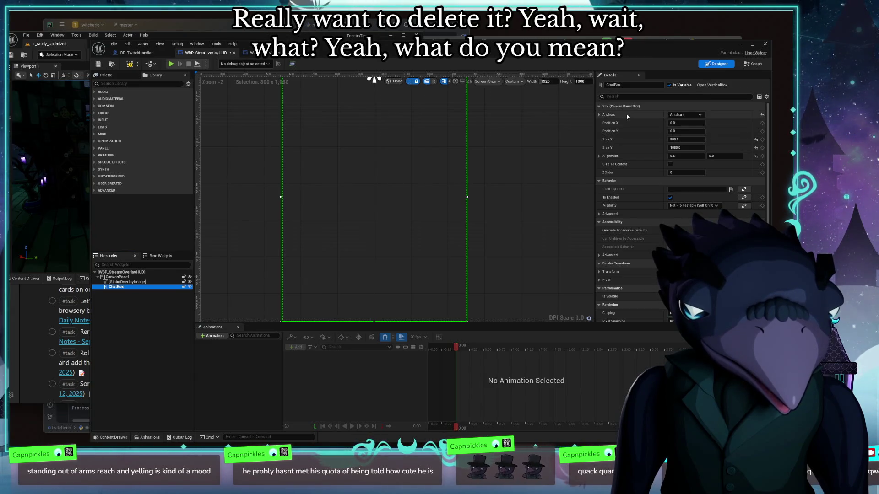
key("Delete")
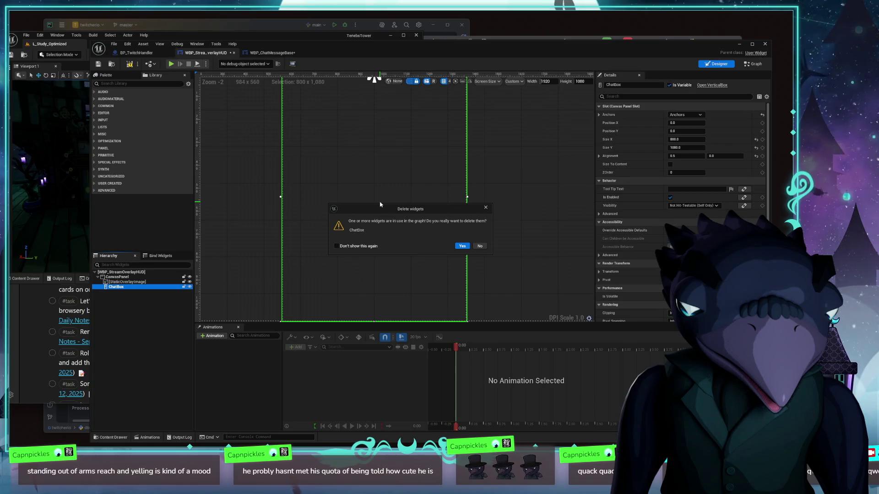
left_click(462, 246)
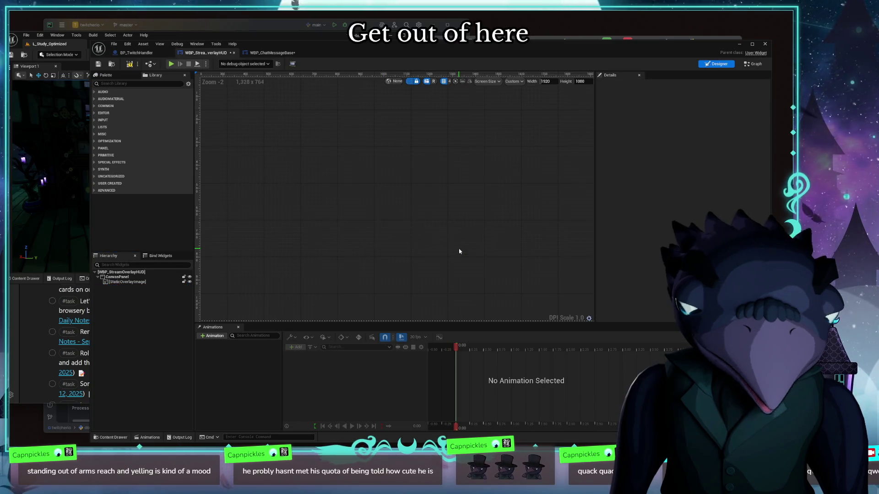
left_click(129, 283)
left_click(103, 148)
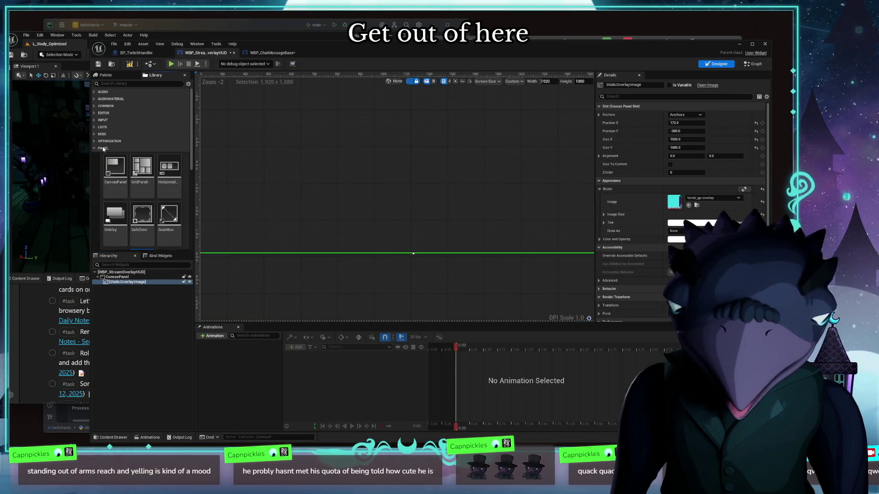
Drag a Size Box from the Panel palette into the canvas, rename it ChatBox, and tick Is Variable
scroll(103, 148, "down", 3)
mouse_move(142, 215)
left_mouse_down()
mouse_move(150, 288)
mouse_move(137, 284)
left_mouse_up()
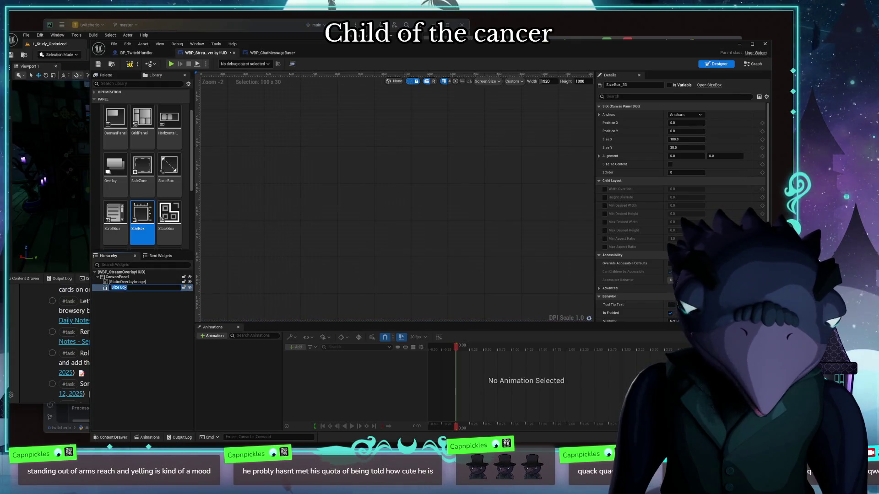
key("F2")
type("chatBox")
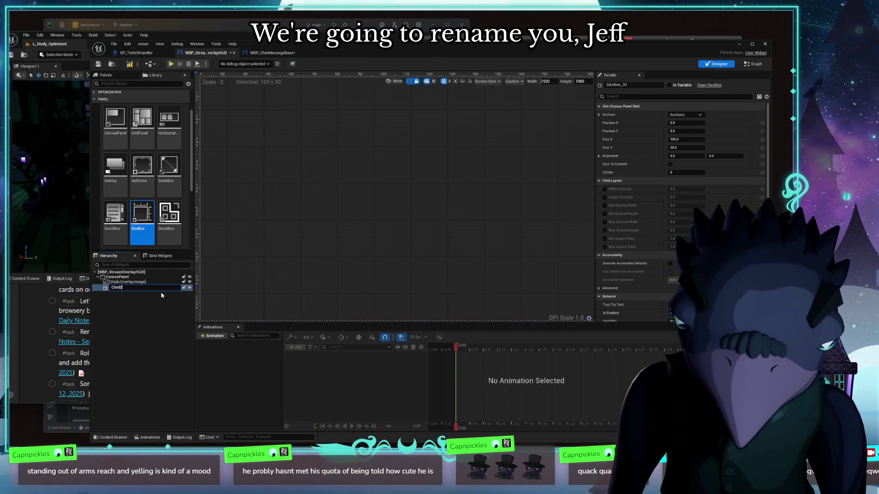
key("Return")
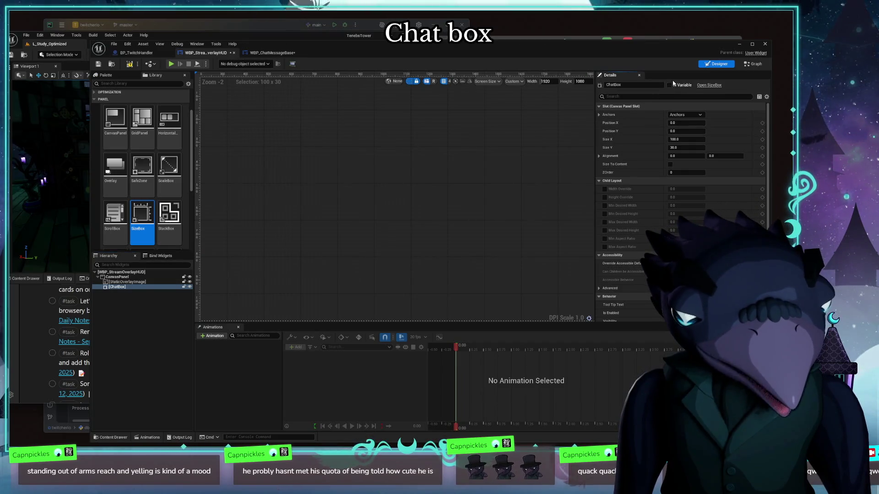
left_click(669, 86)
left_click(752, 64)
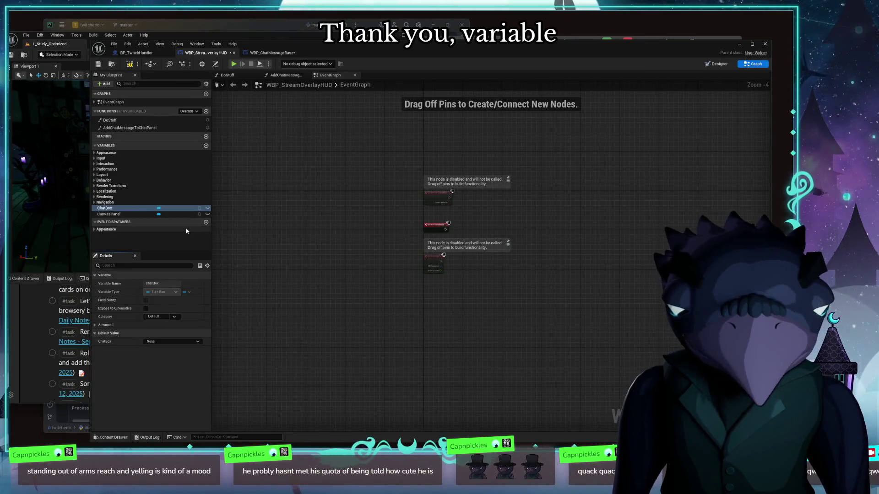
In AddChatMessageToChatPanel, wire a ChatBox getter into the Add Child node's Target pin
left_click(149, 128)
double_click(149, 128)
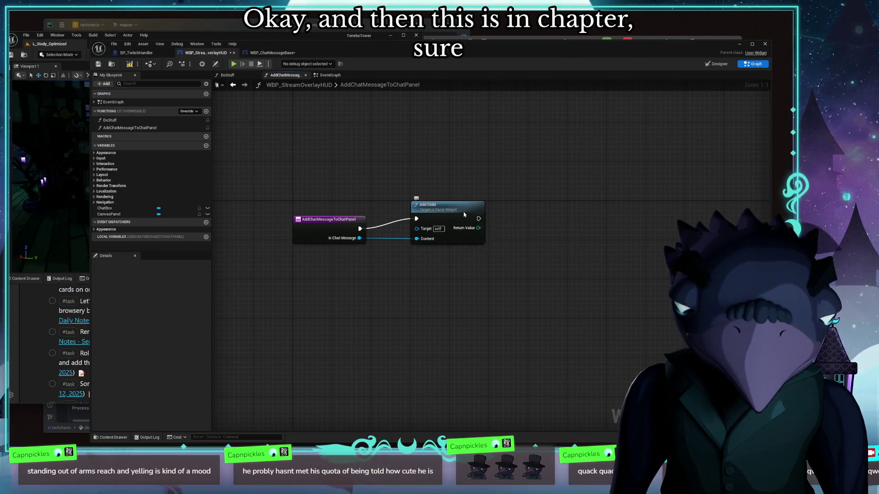
left_click_drag(445, 231, 474, 255)
mouse_move(104, 208)
left_mouse_down()
mouse_move(460, 255)
mouse_move(377, 182)
left_mouse_up()
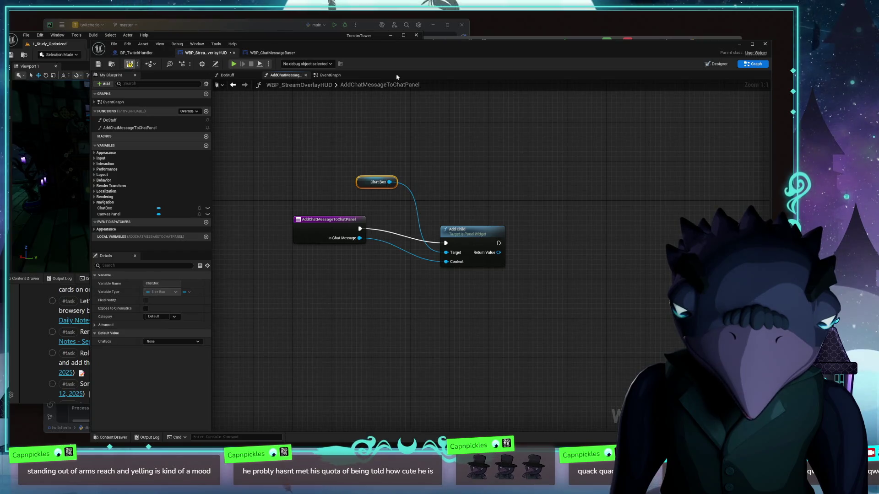
left_click(717, 64)
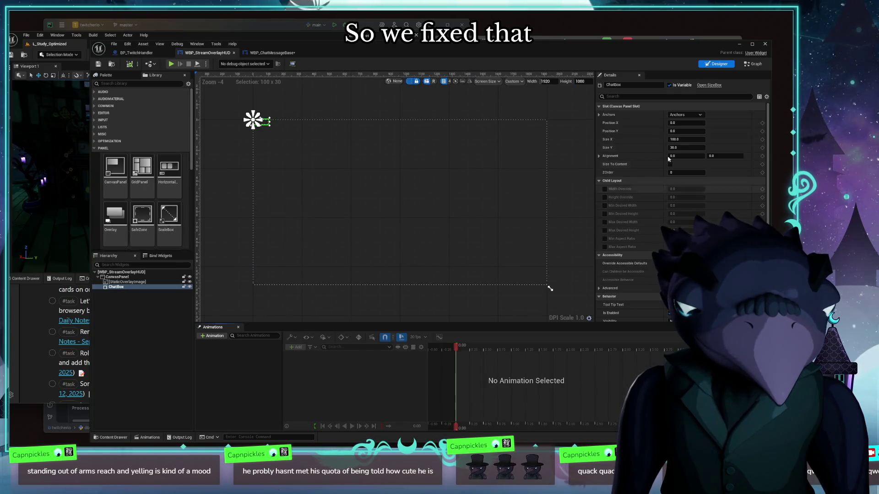
Anchor ChatBox at top centre and set its Size X to 1000 and Size Y to 1080
left_click(686, 115)
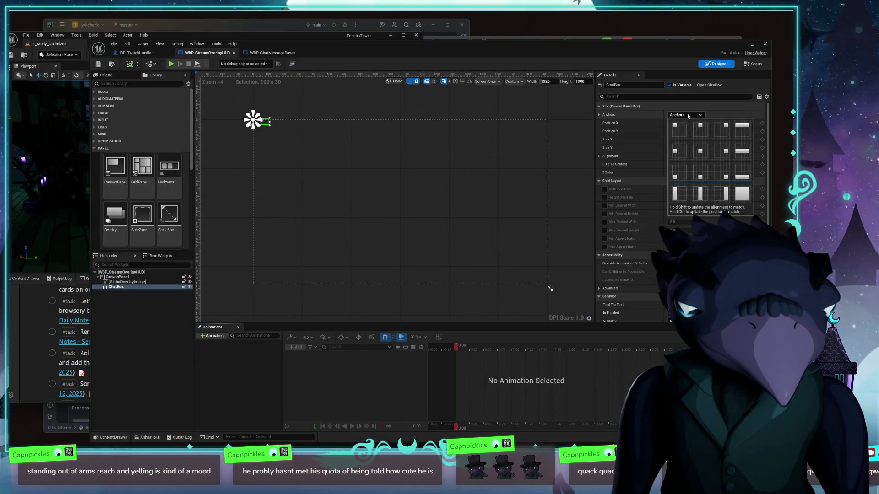
left_click(706, 134, "shift")
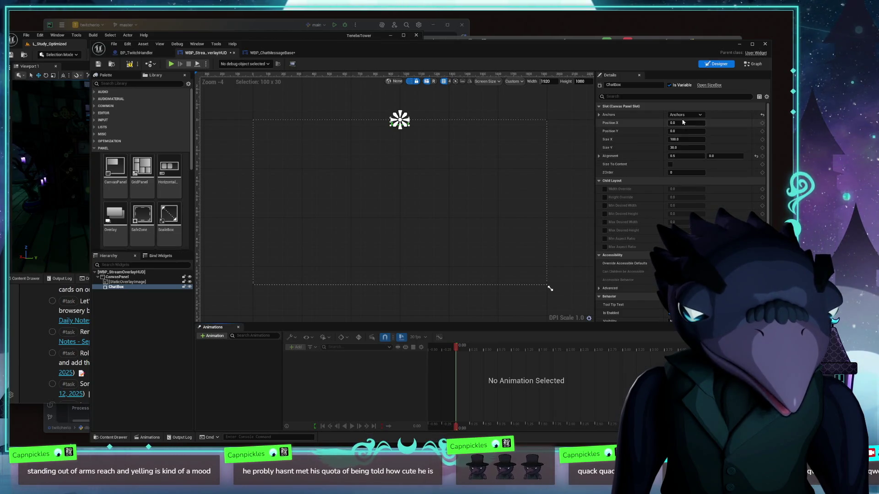
left_click(687, 138)
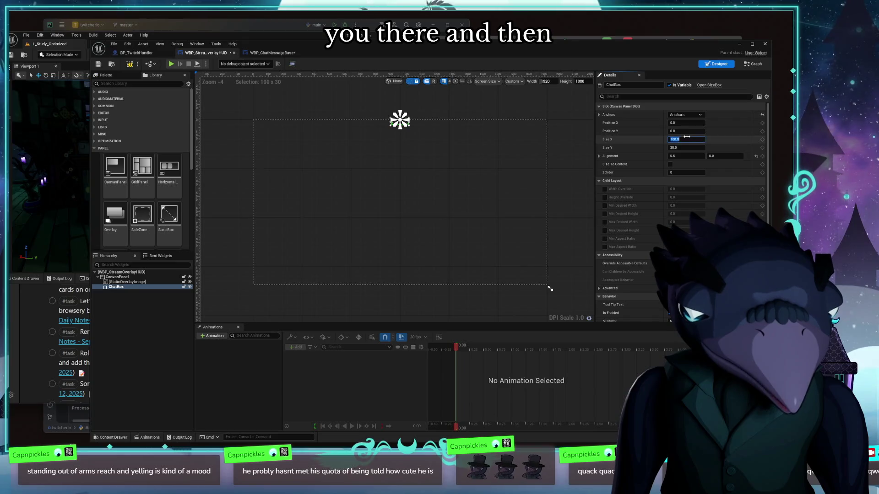
type("1080")
key("Return")
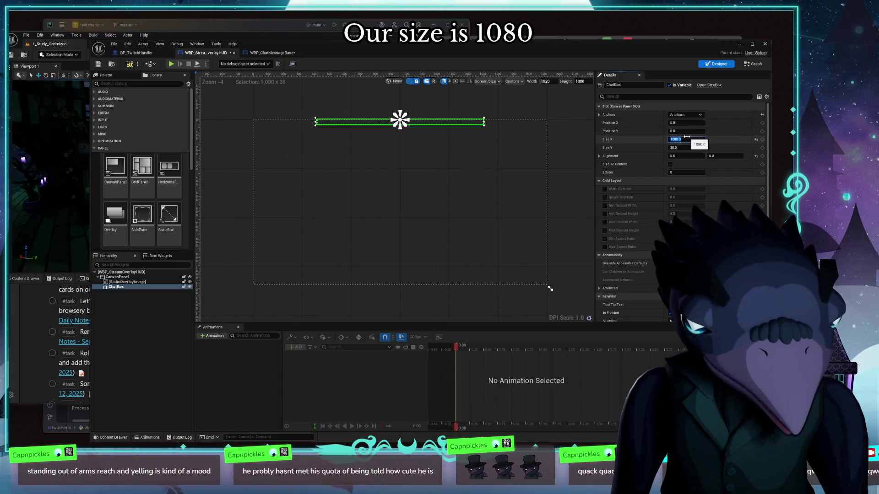
type("800")
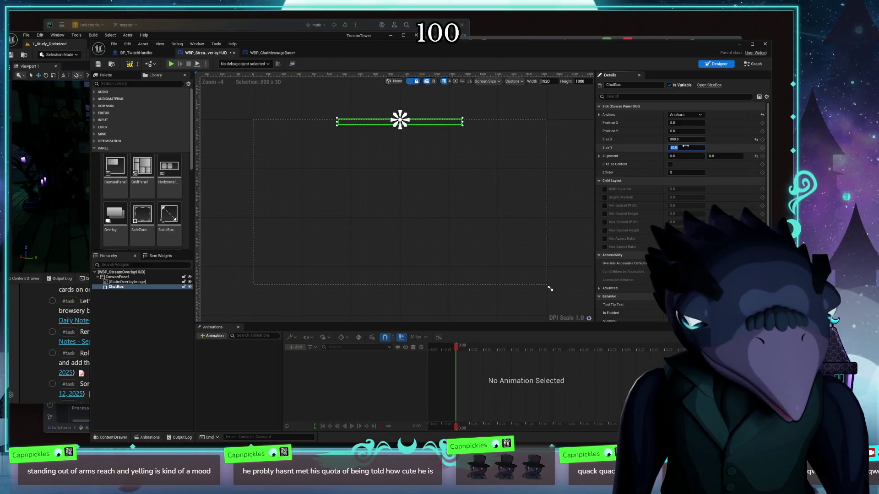
type("1080")
key("Return")
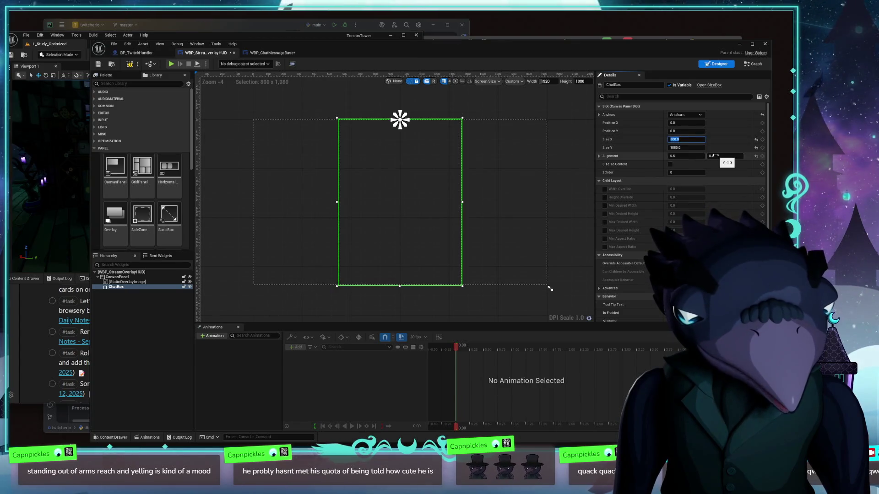
type("00")
key("Return")
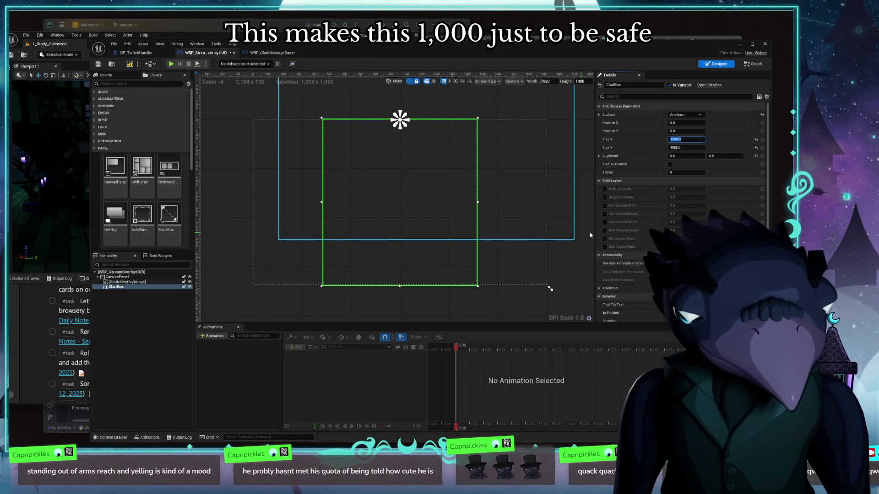
scroll(638, 231, "down", 3)
scroll(723, 214, "down", 3)
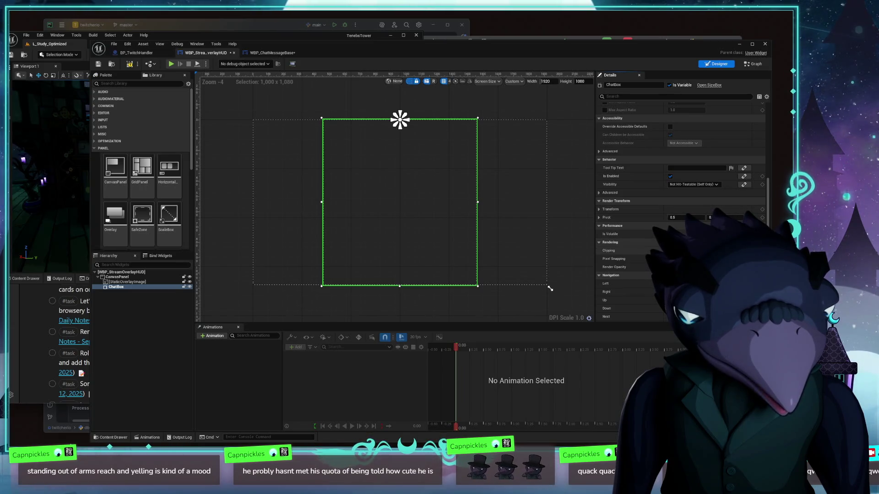
scroll(611, 254, "down", 1)
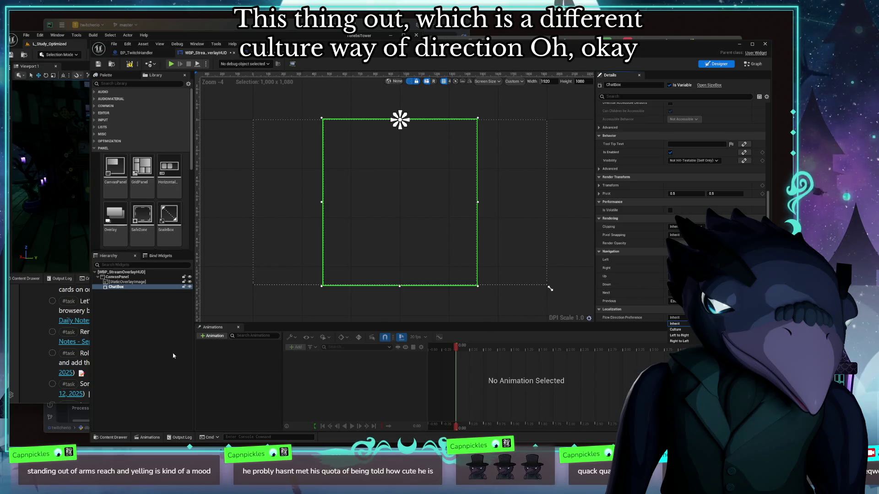
Leave Flow Direction Preference at Inherit and switch to the BP_TwitchHandler blueprint
left_click(430, 248)
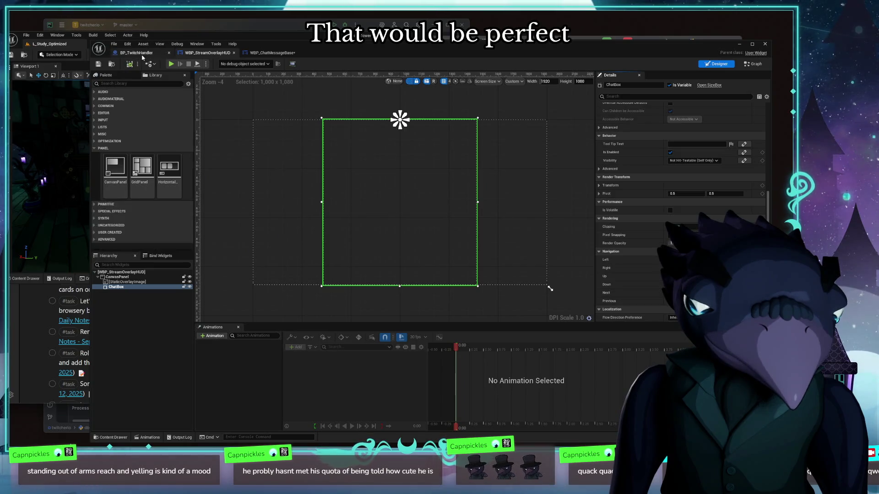
left_click(140, 54)
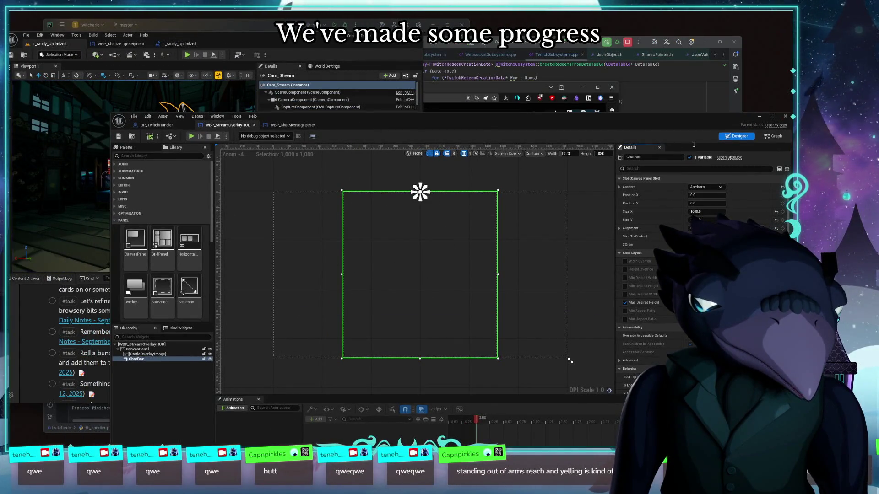
Close the forum browser and PyCharm, minimise Rider, and reposition the Unreal Editor window
left_click(612, 87)
left_click_drag(742, 94, 736, 95)
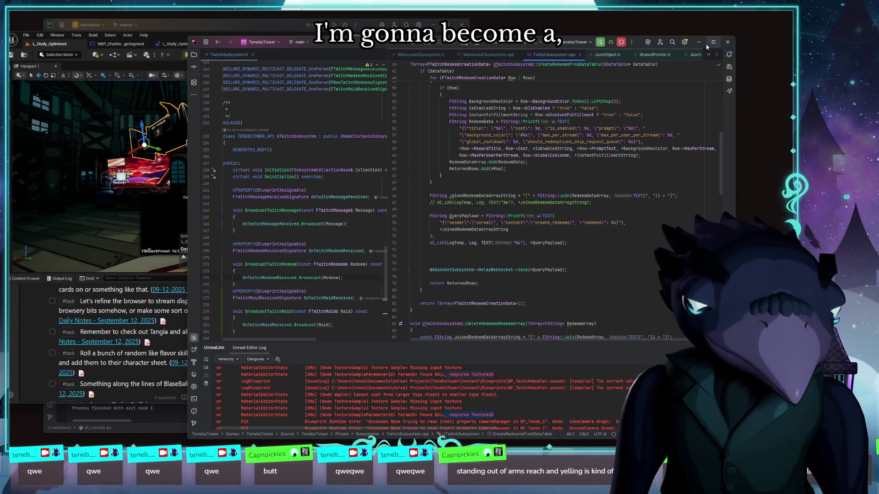
left_click(699, 42)
left_click(437, 366)
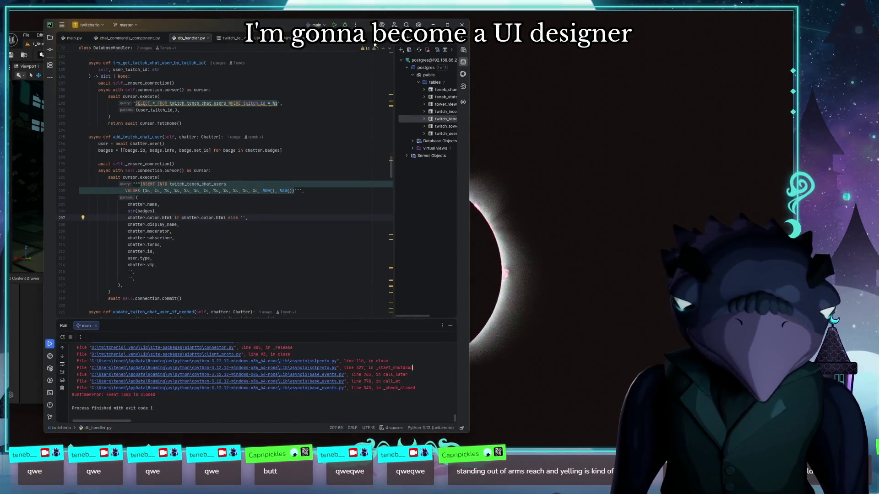
left_click_drag(274, 23, 375, 24)
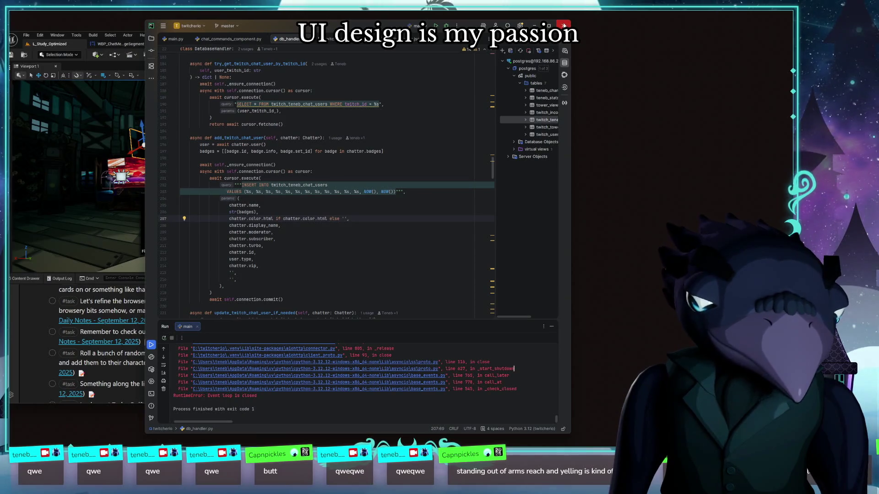
left_click(564, 25)
mouse_move(267, 41)
left_mouse_down()
mouse_move(415, 51)
mouse_move(327, 48)
mouse_move(305, 30)
left_mouse_up()
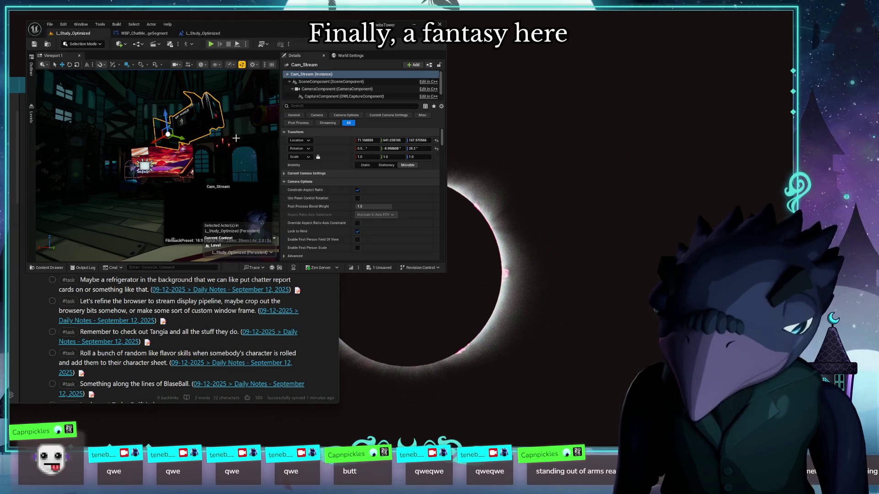
Close the extra editor tabs, enlarge the editor window, and select BP_TwitchHandler in the level
left_click(170, 33)
left_click(158, 33)
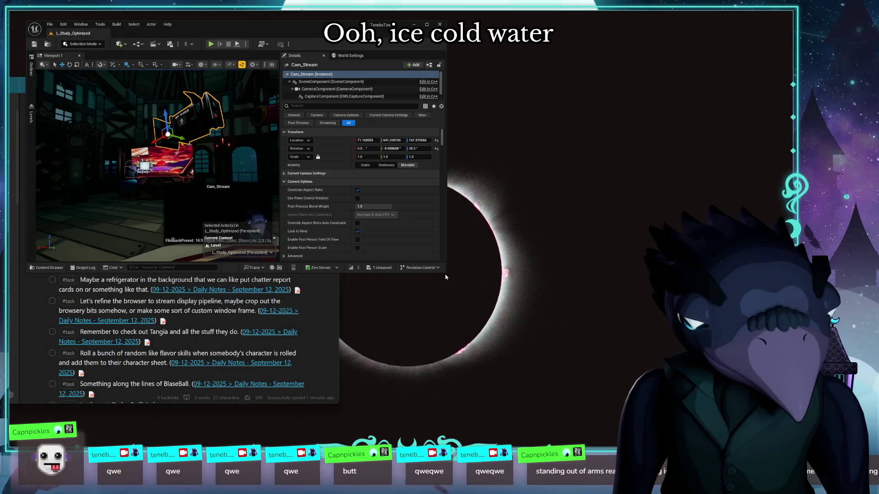
left_click_drag(446, 272, 625, 362)
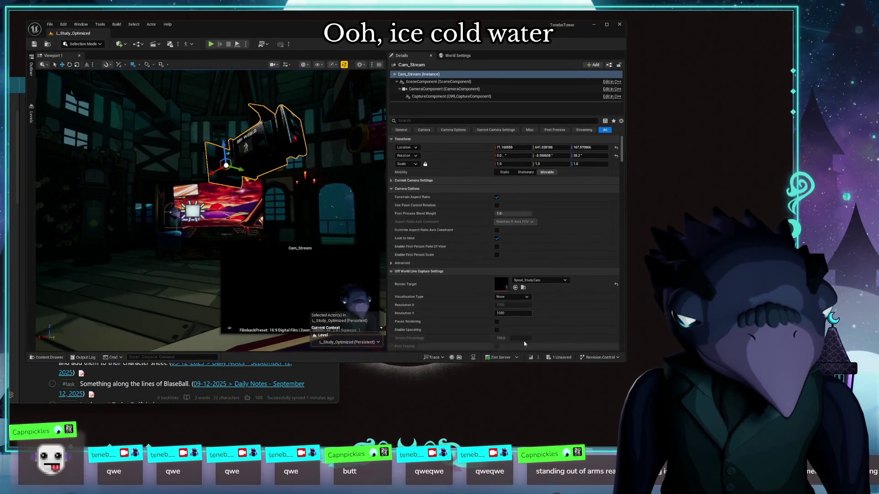
left_click(33, 76)
left_click(75, 283)
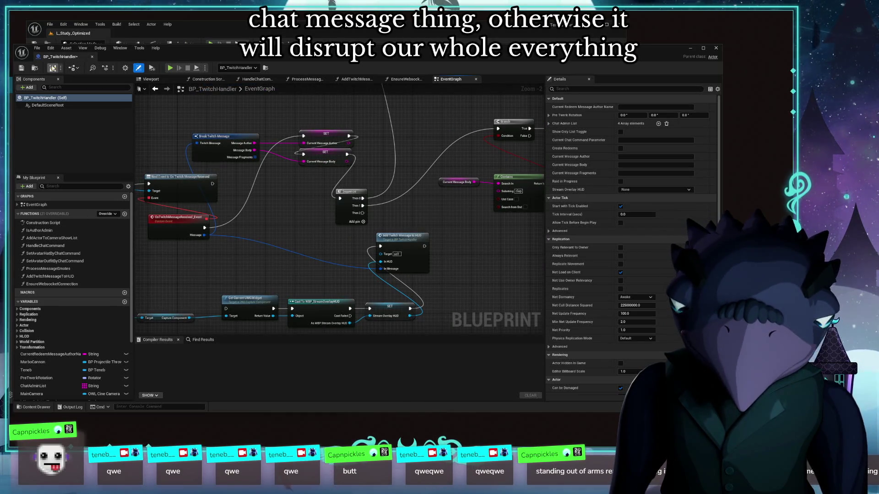
Compile BP_TwitchHandler, pan through its event graph, and close the blueprint editor
key("ctrl+s")
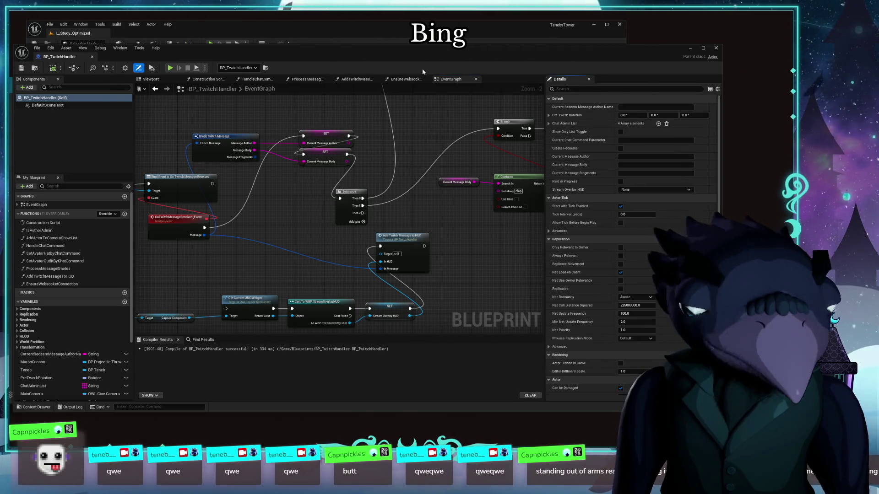
left_click_drag(193, 46, 251, 55)
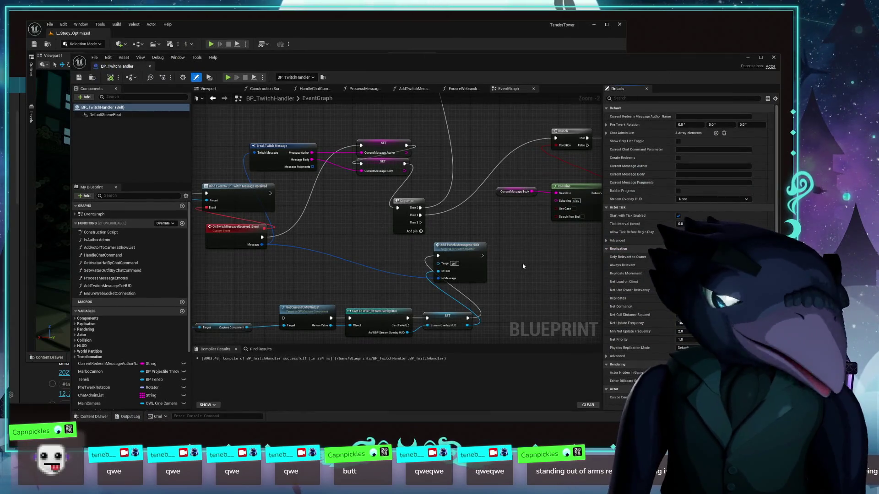
scroll(494, 225, "down", 7)
scroll(425, 288, "down", 3)
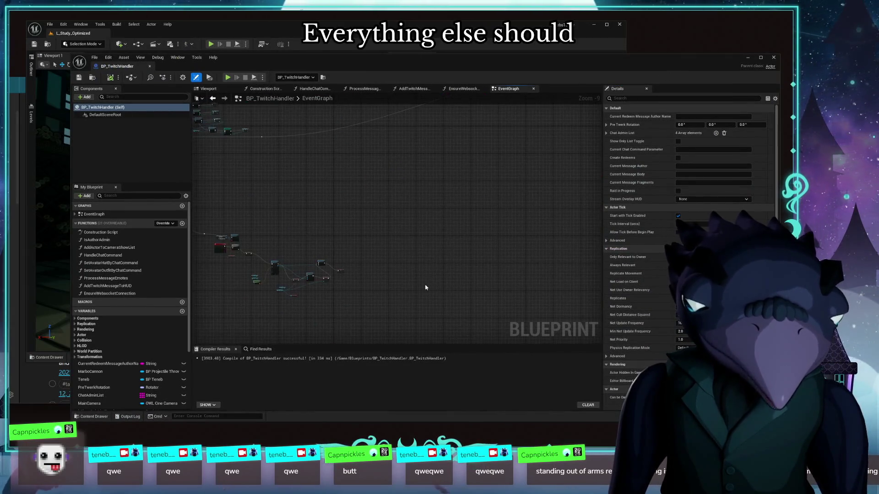
mouse_move(348, 207)
left_mouse_down()
mouse_move(540, 129)
mouse_move(524, 270)
mouse_move(502, 133)
mouse_move(255, 56)
left_mouse_up()
mouse_move(256, 137)
left_mouse_down()
mouse_move(337, 114)
mouse_move(465, 110)
mouse_move(343, 167)
mouse_move(431, 129)
mouse_move(320, 195)
mouse_move(403, 275)
mouse_move(489, 126)
left_mouse_up()
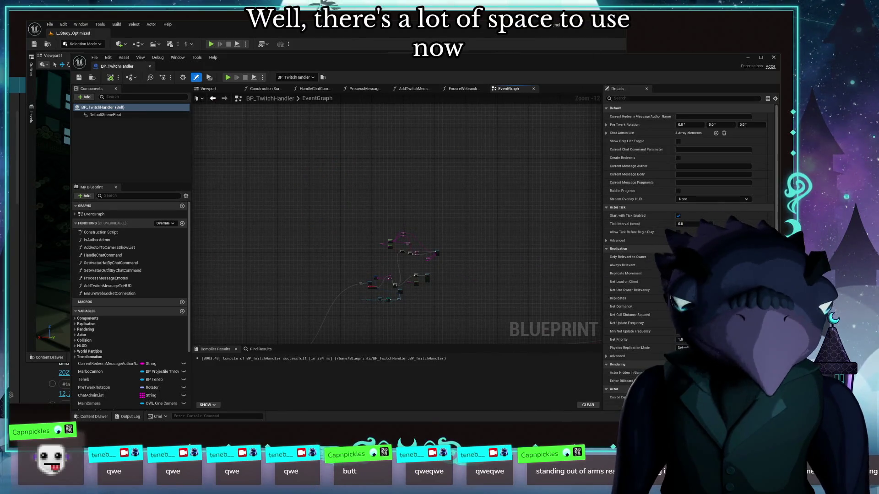
left_click(775, 58)
Maximise the level editor, widen the viewport, and select the couch to view it in the study
mouse_move(313, 30)
left_mouse_down()
mouse_move(404, 34)
mouse_move(337, 24)
left_mouse_up()
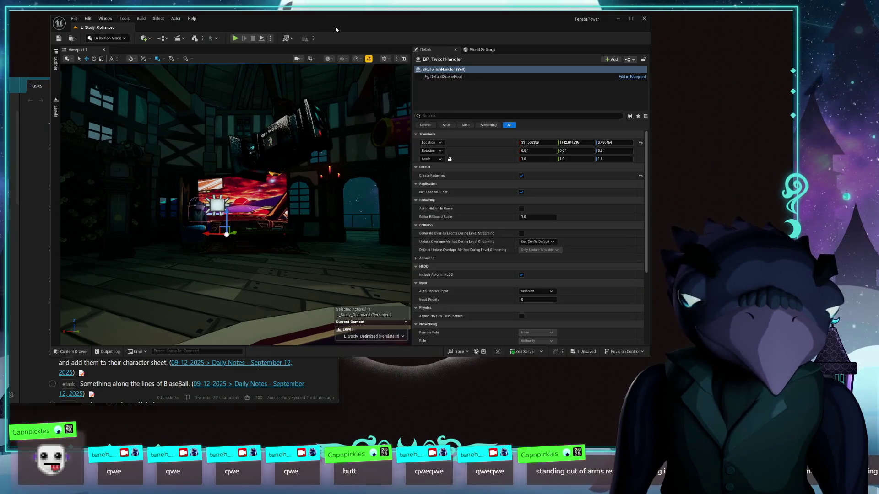
double_click(336, 30)
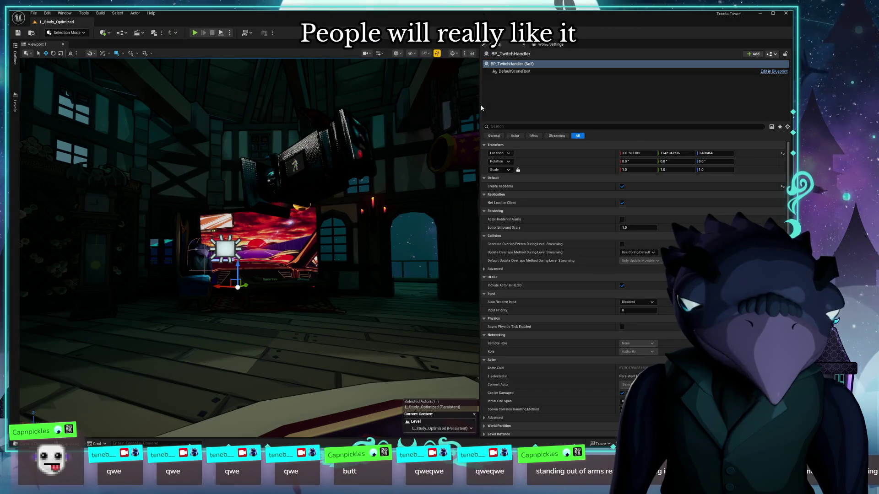
left_click_drag(479, 105, 643, 105)
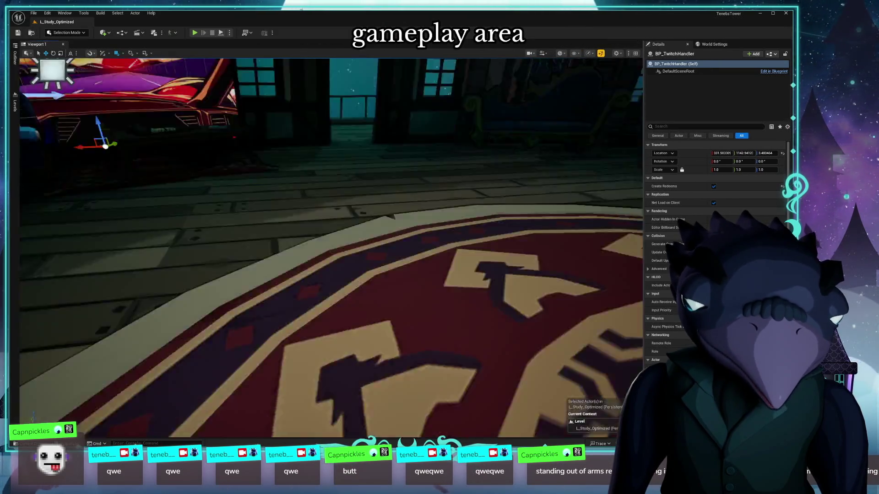
left_click(271, 285)
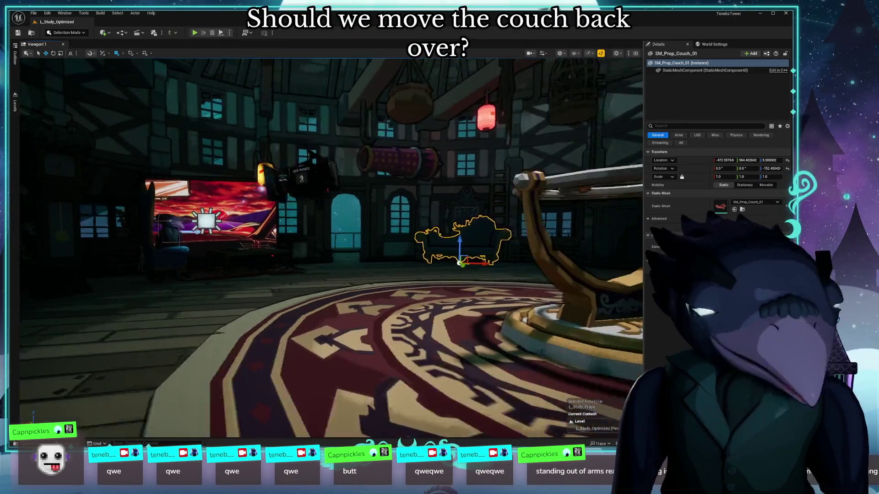
left_click_drag(320, 275, 309, 293)
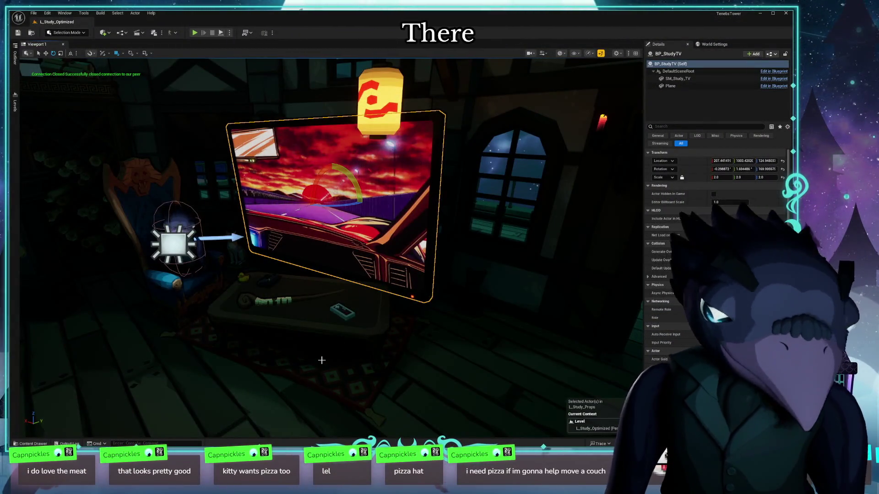
Inspect the TV area in Shader Complexity view mode, then return to Lit shading
mouse_move(337, 367)
left_mouse_down()
mouse_move(355, 318)
mouse_move(384, 352)
mouse_move(413, 330)
mouse_move(393, 315)
left_mouse_up()
key("alt+8")
mouse_move(331, 247)
left_mouse_down()
mouse_move(339, 210)
mouse_move(334, 256)
mouse_move(331, 247)
mouse_move(357, 242)
mouse_move(331, 247)
left_mouse_up()
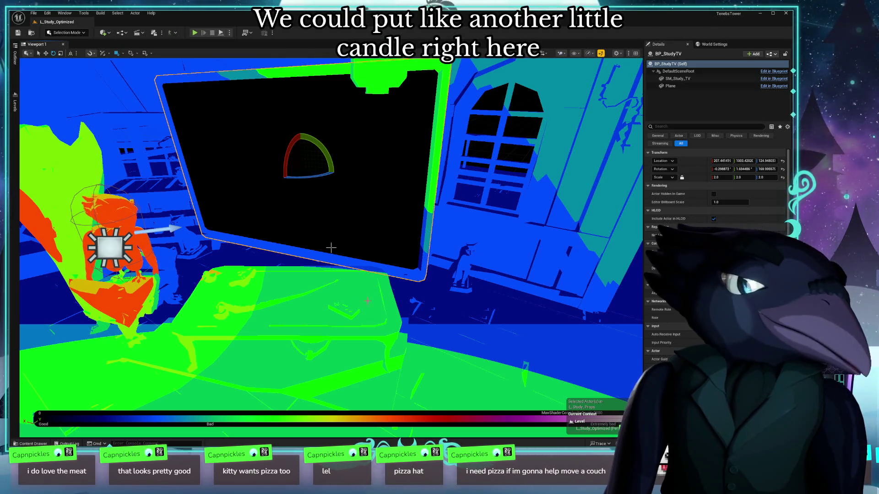
key("alt+4")
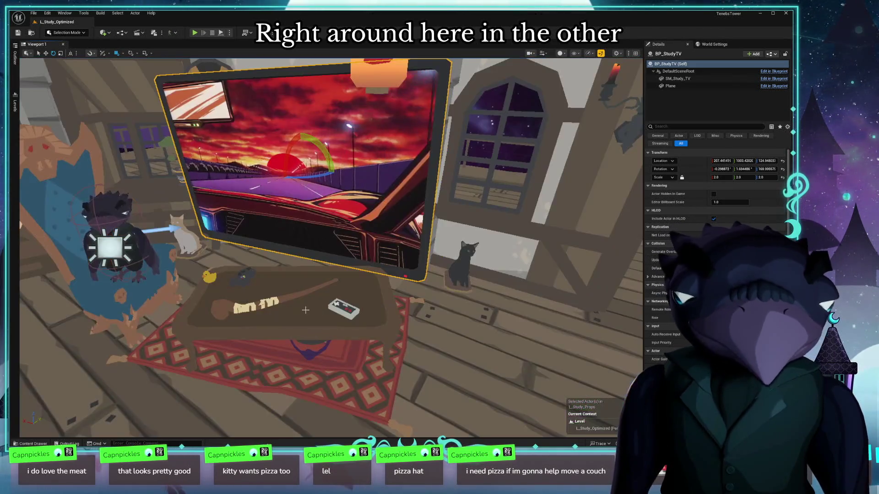
mouse_move(239, 304)
left_mouse_down()
mouse_move(253, 308)
mouse_move(106, 355)
left_mouse_up()
Switch the viewport to Front, then back to Perspective, and open the Content Drawer
key("alt+h")
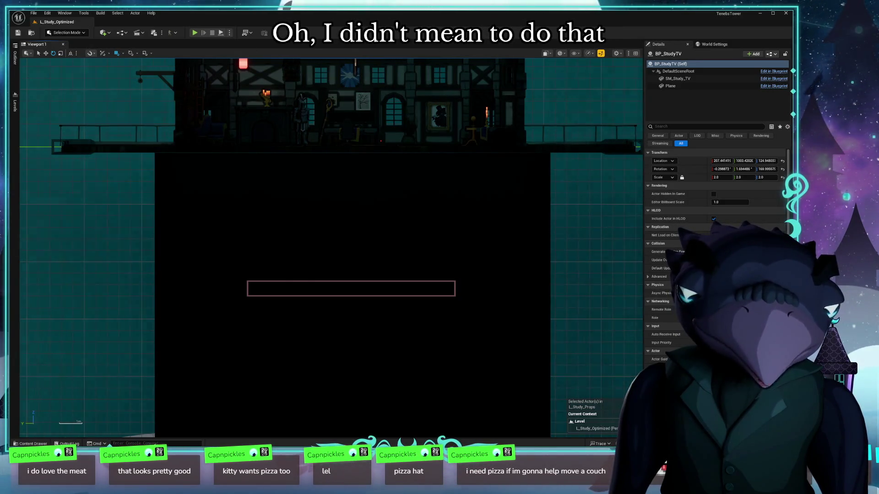
left_click(550, 55)
left_click(574, 77)
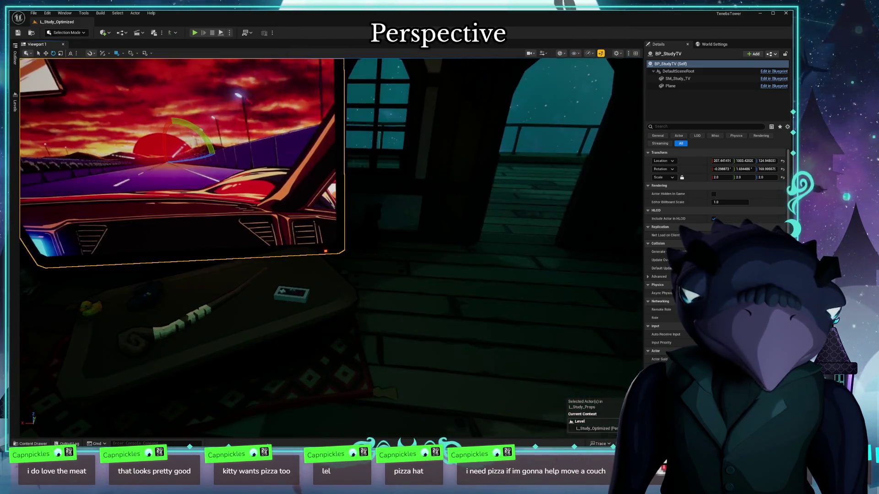
left_click(30, 444)
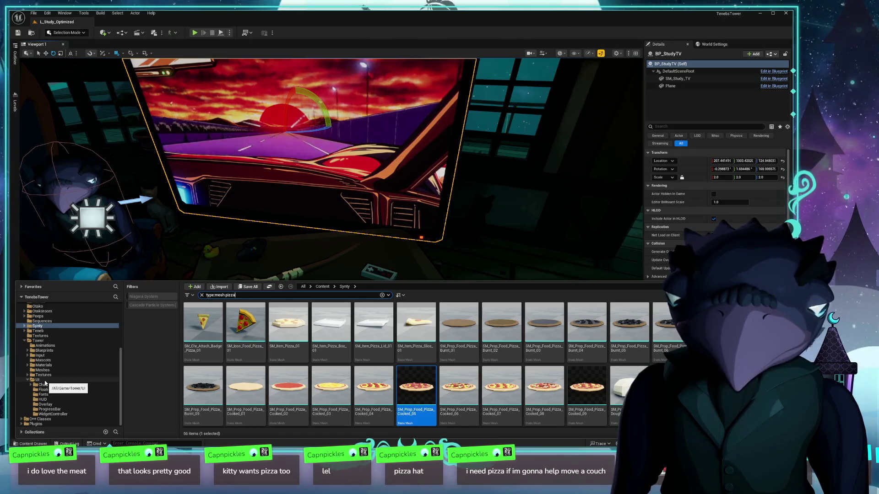
Search the Content Drawer meshes for candle, Christmas and then fairy
double_click(229, 296)
type("c")
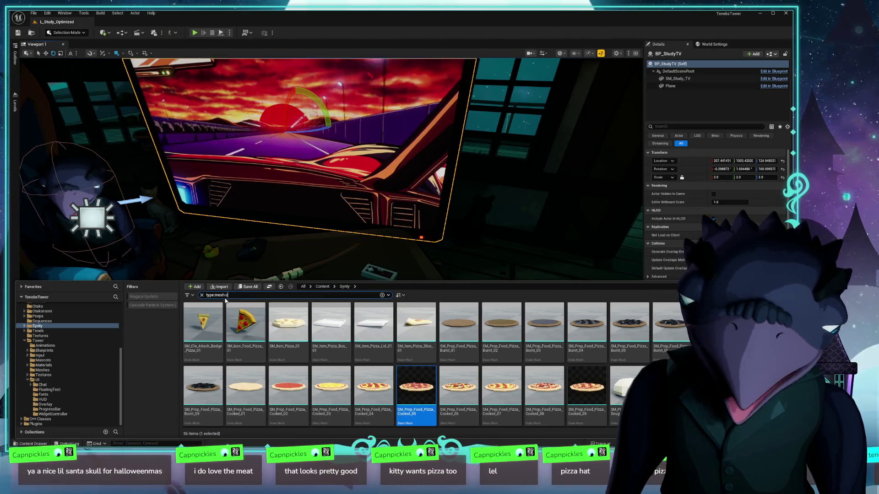
type("andle")
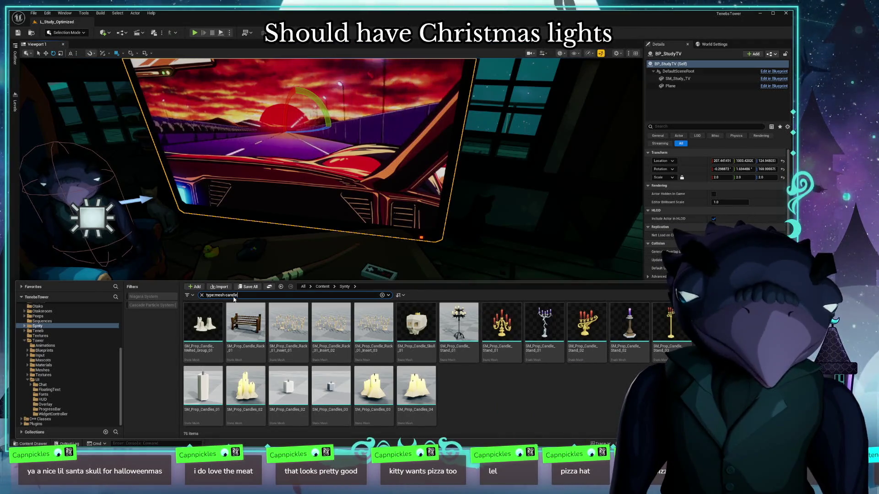
type("chris")
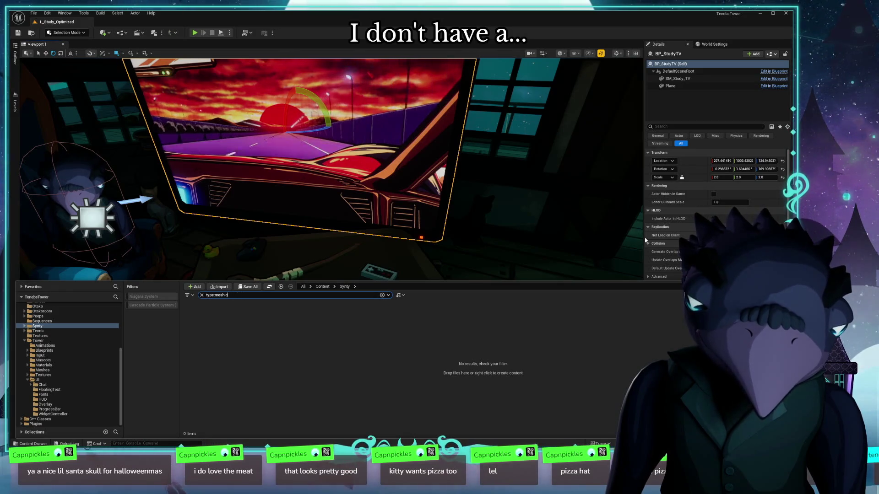
key("BackSpace")
key("BackSpace")
key("BackSpace")
type("ristmas")
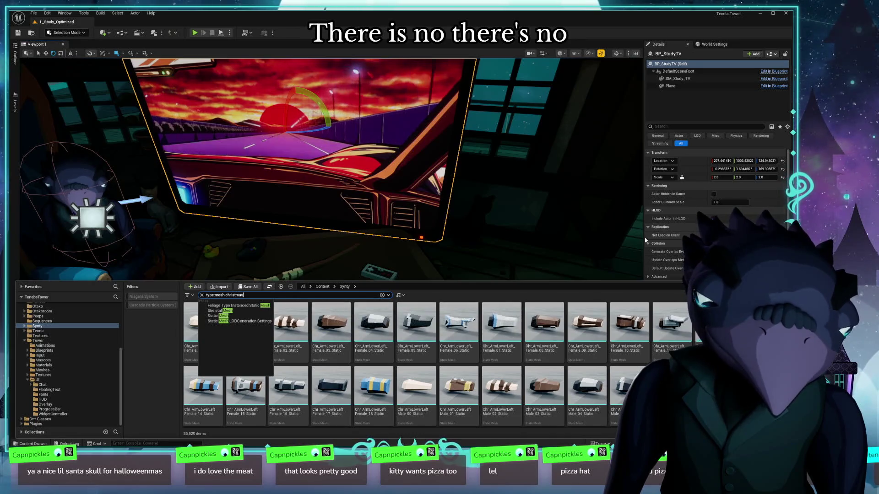
key("Return")
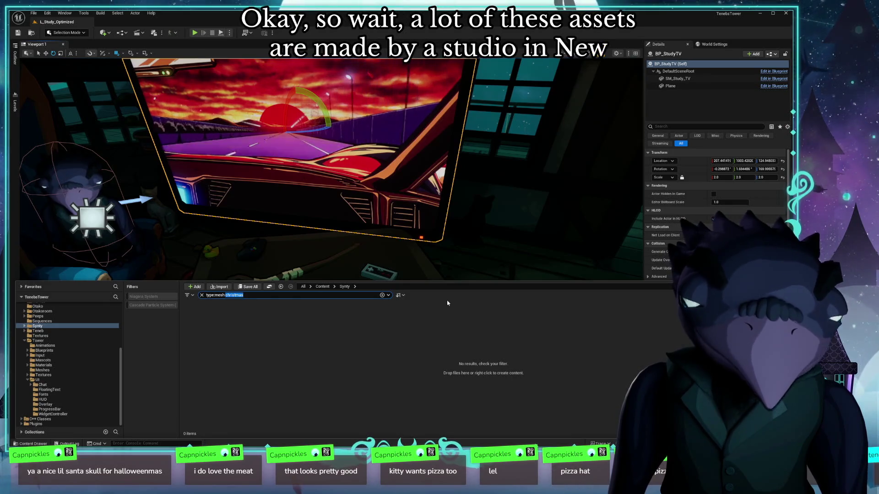
type("iry")
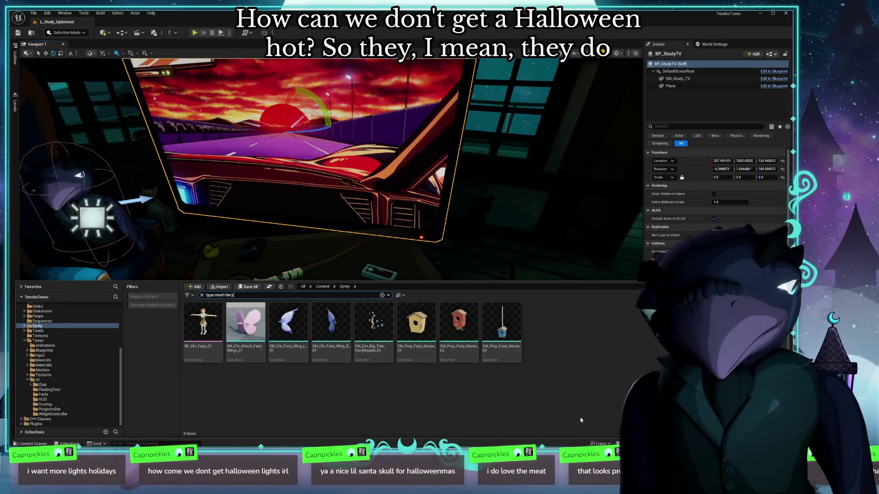
Search type:mesh light and open the SM_Prop_Light_02 mesh
double_click(229, 296)
type("light")
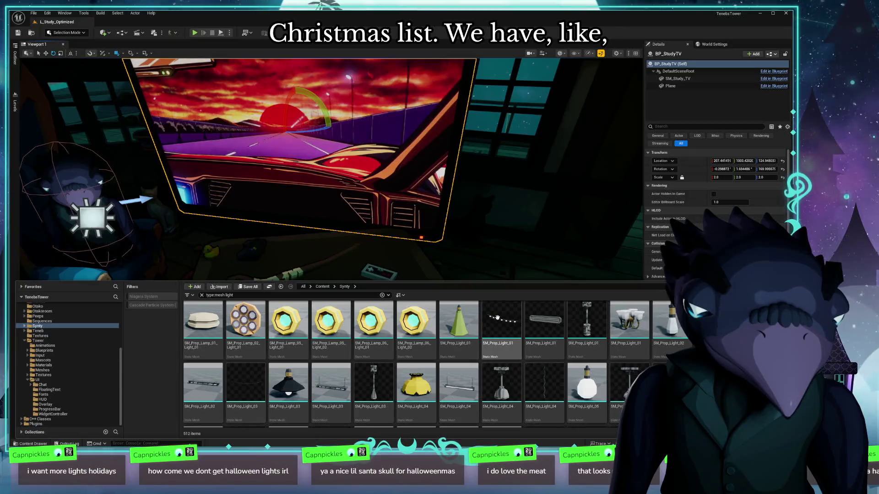
double_click(671, 327)
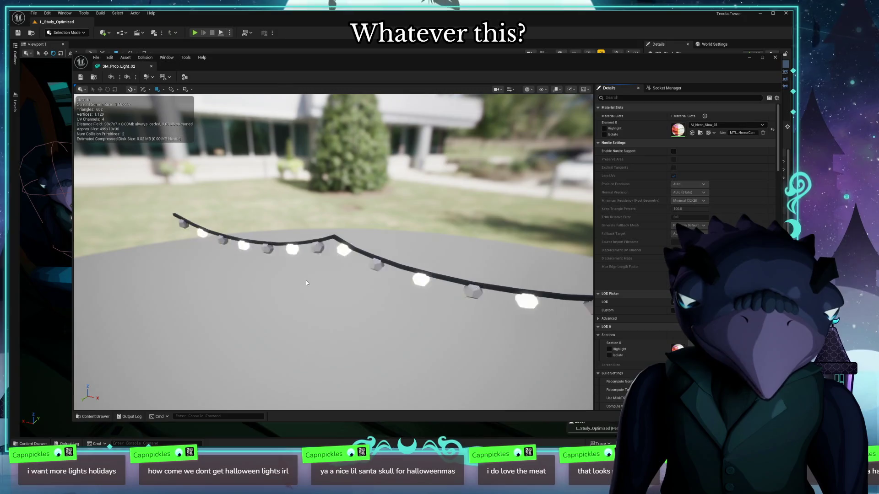
Orbit the SM_Prop_Light_02 preview, close it, and bring back the light-mesh results
mouse_move(305, 281)
left_mouse_down()
mouse_move(274, 293)
mouse_move(293, 286)
left_mouse_up()
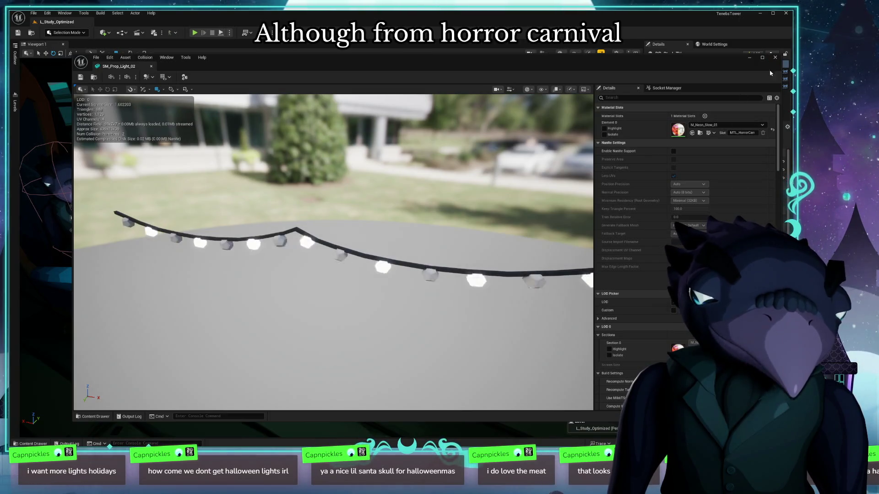
left_click(775, 58)
key("ctrl+space")
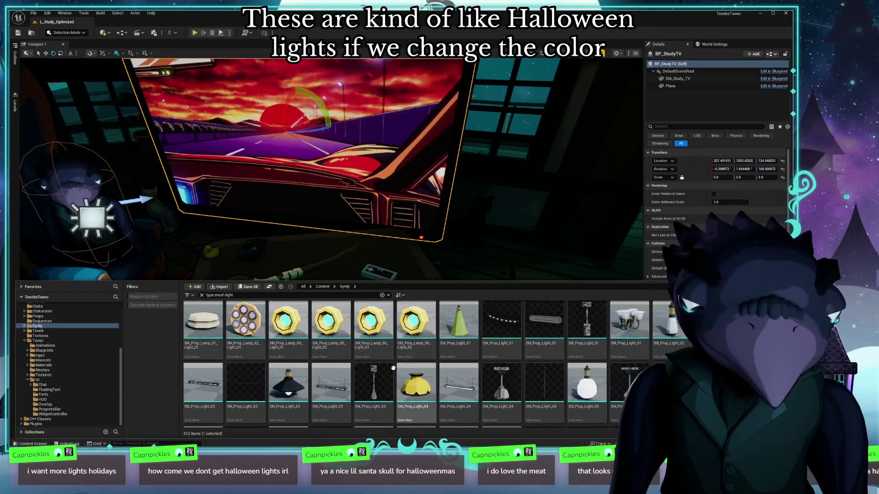
Browse the 512 type:mesh light results and select SM_Prop_Light_01
scroll(429, 357, "down", 3)
scroll(430, 357, "down", 3)
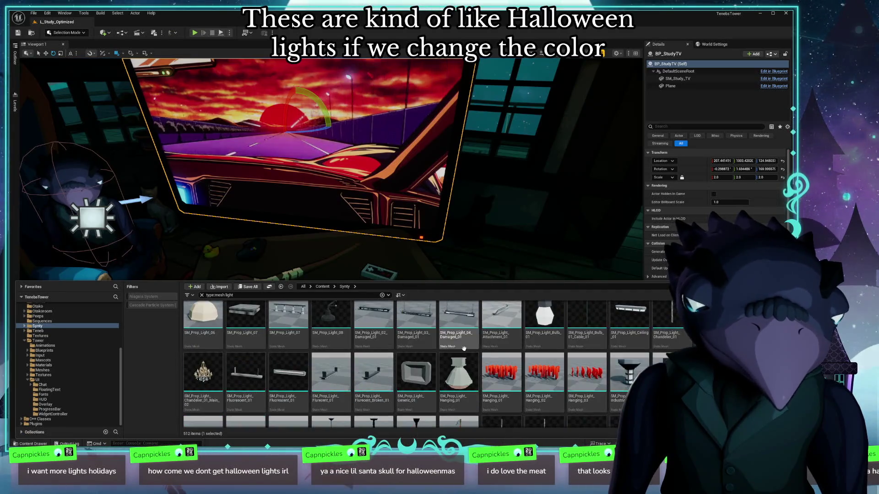
scroll(672, 347, "down", 5)
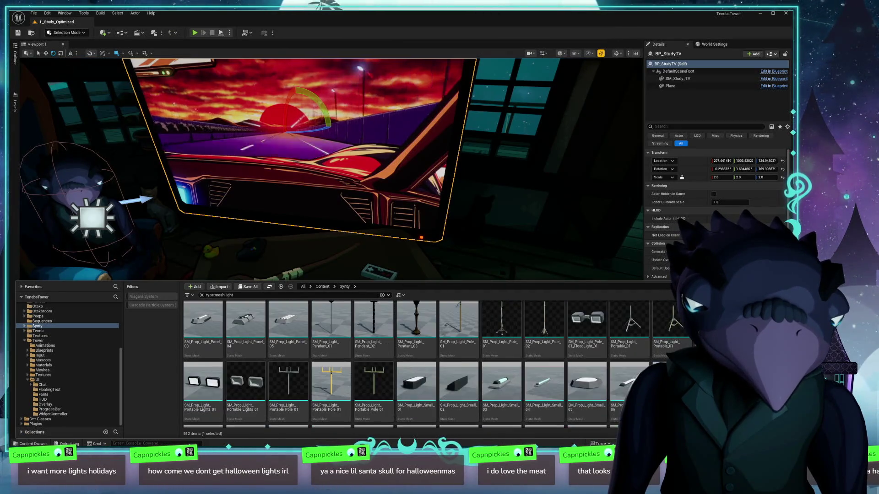
scroll(644, 352, "down", 5)
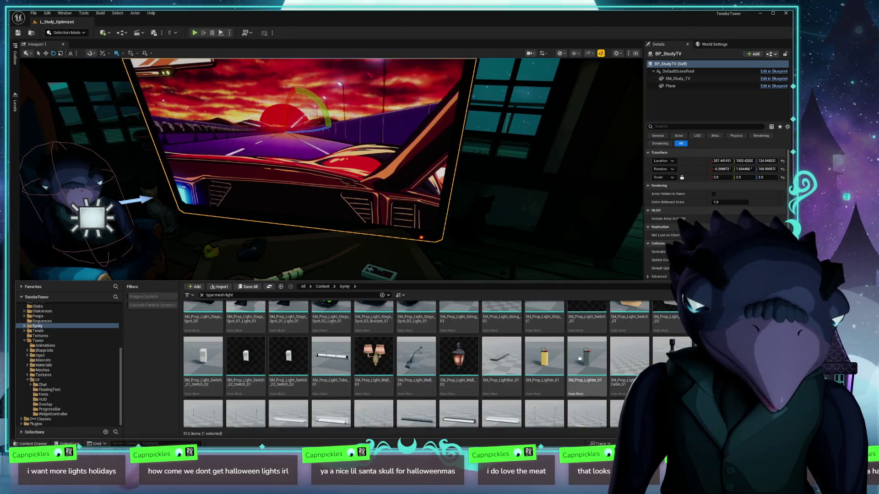
scroll(644, 352, "down", 5)
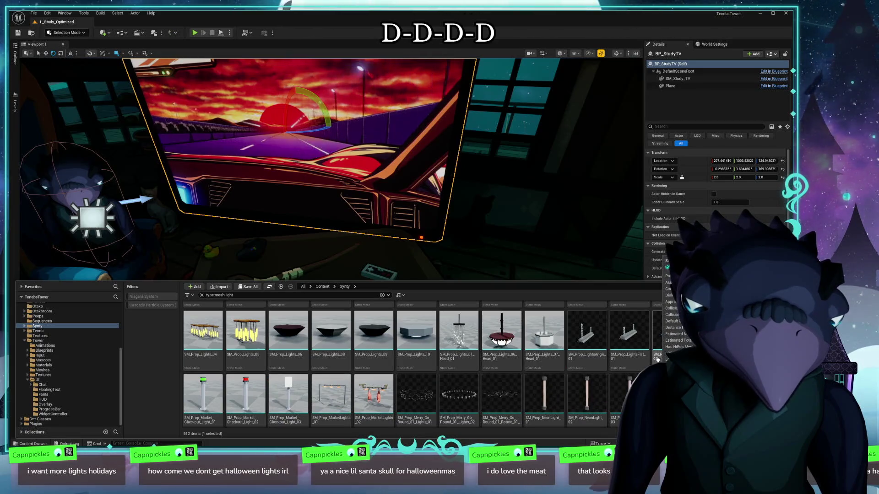
scroll(657, 359, "down", 5)
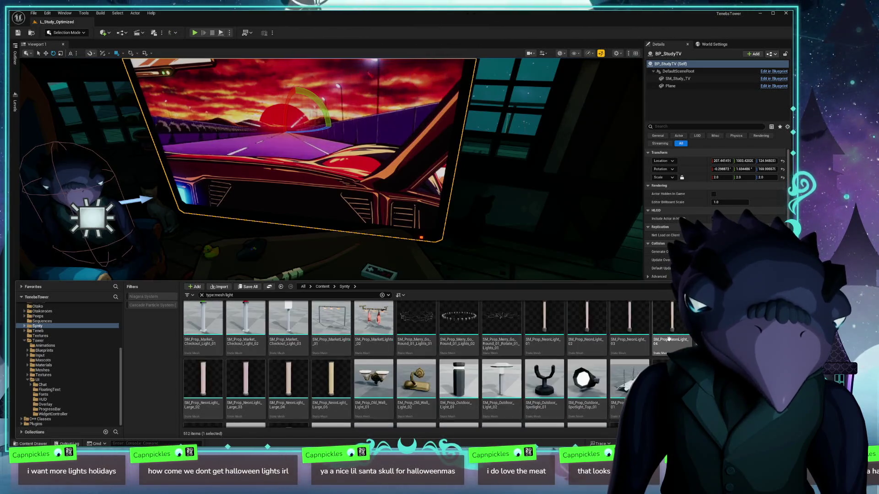
scroll(681, 337, "down", 5)
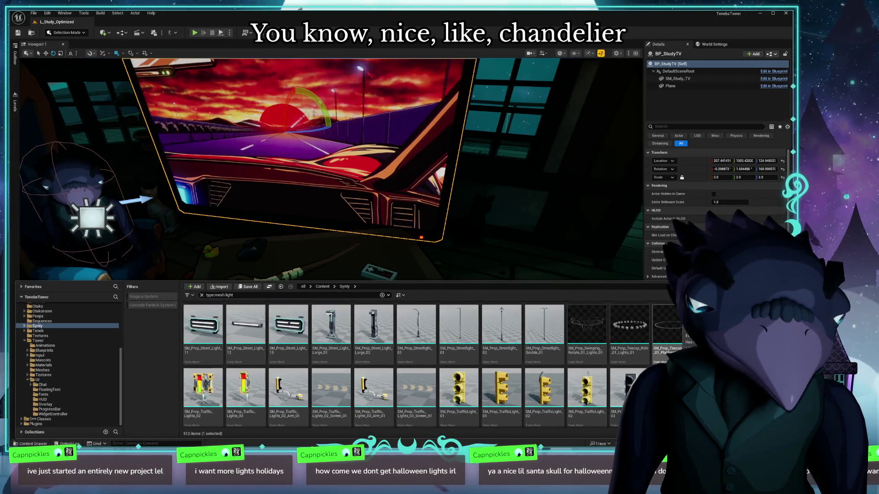
mouse_move(434, 330)
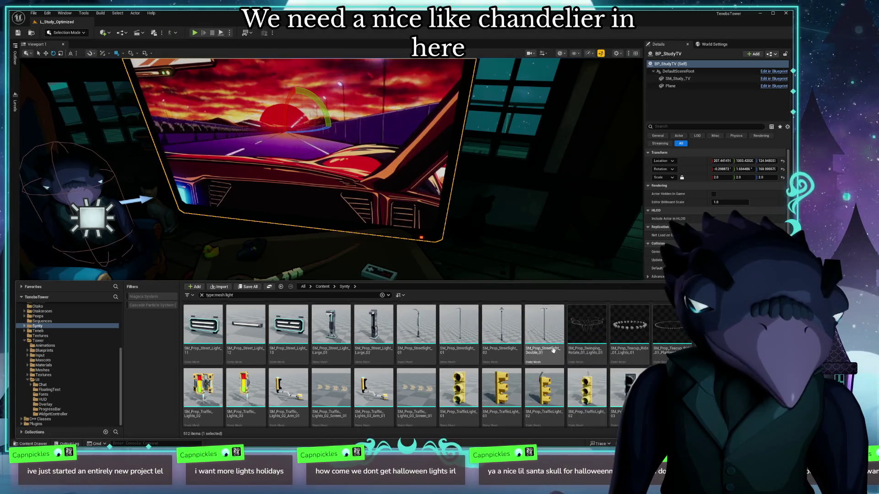
scroll(562, 373, "down", 2)
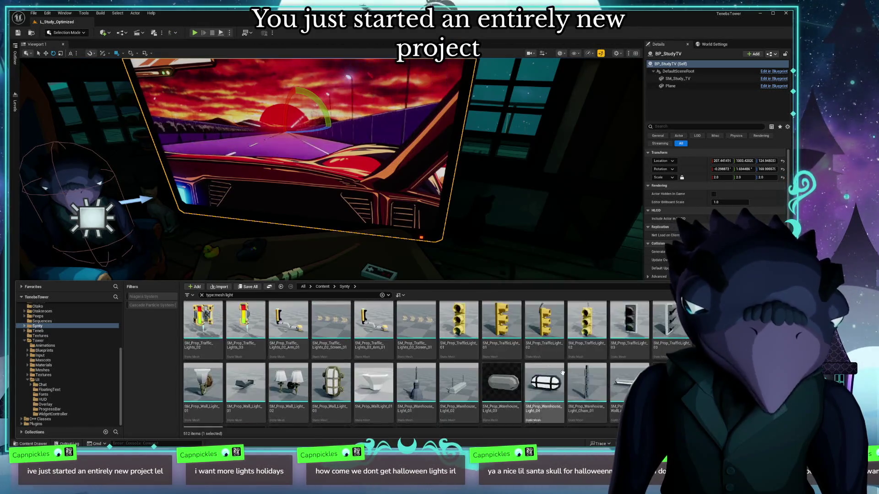
scroll(562, 373, "down", 10)
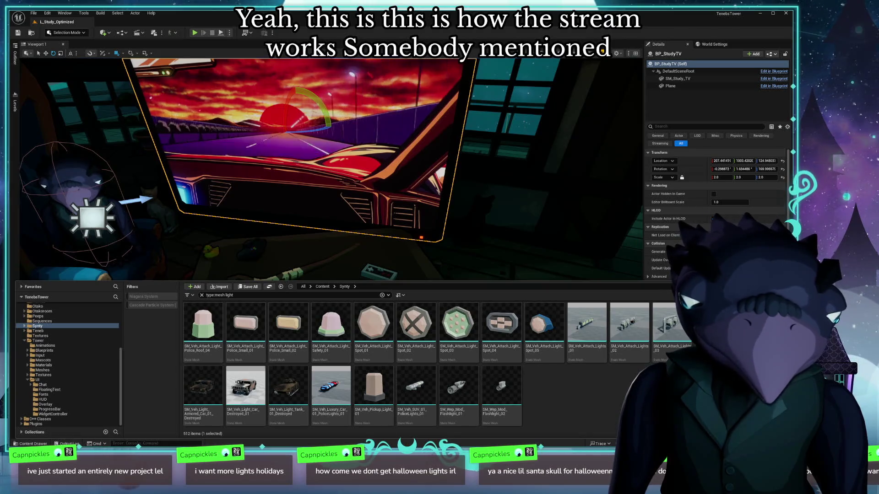
scroll(412, 366, "up", 5)
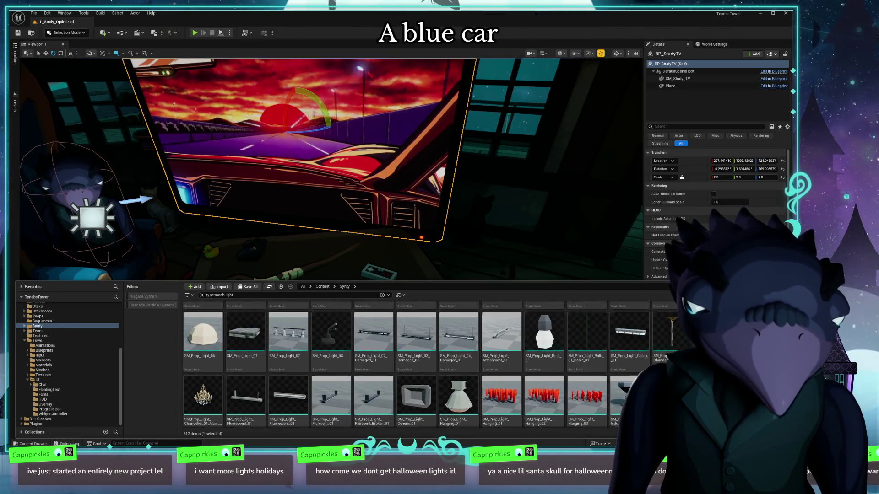
scroll(618, 321, "up", 5)
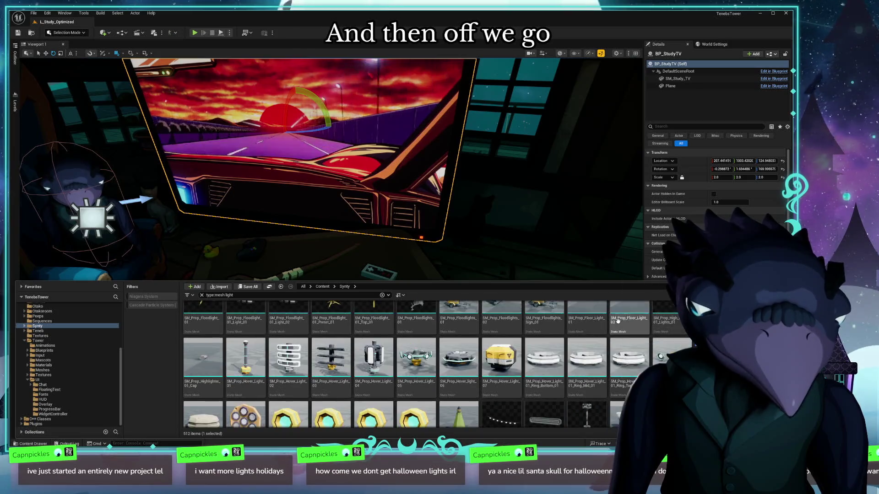
scroll(618, 321, "up", 5)
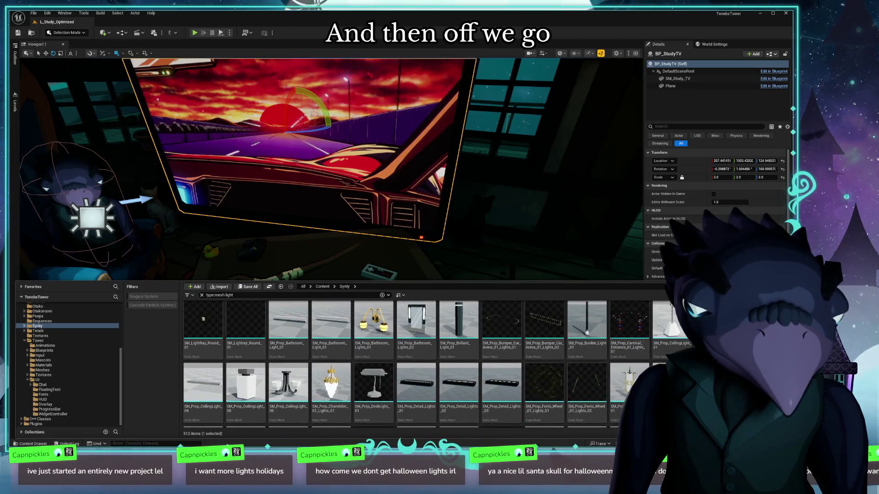
scroll(617, 321, "up", 2)
scroll(412, 364, "up", 10)
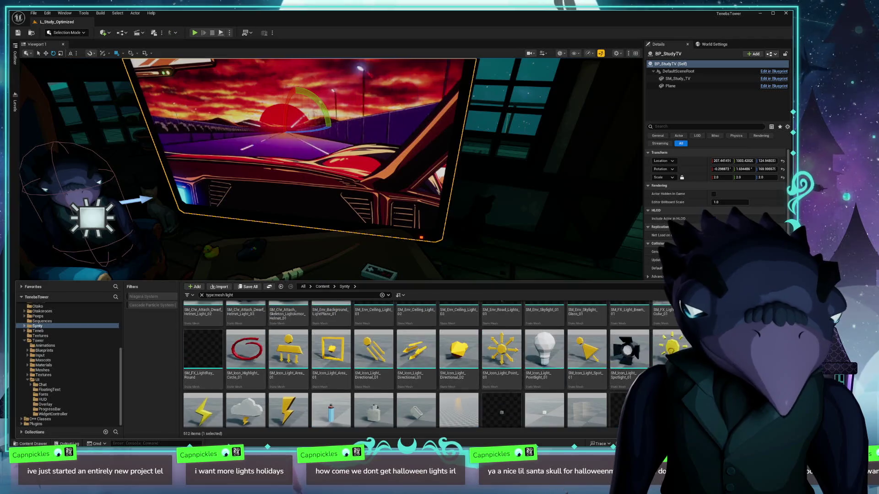
scroll(651, 353, "up", 5)
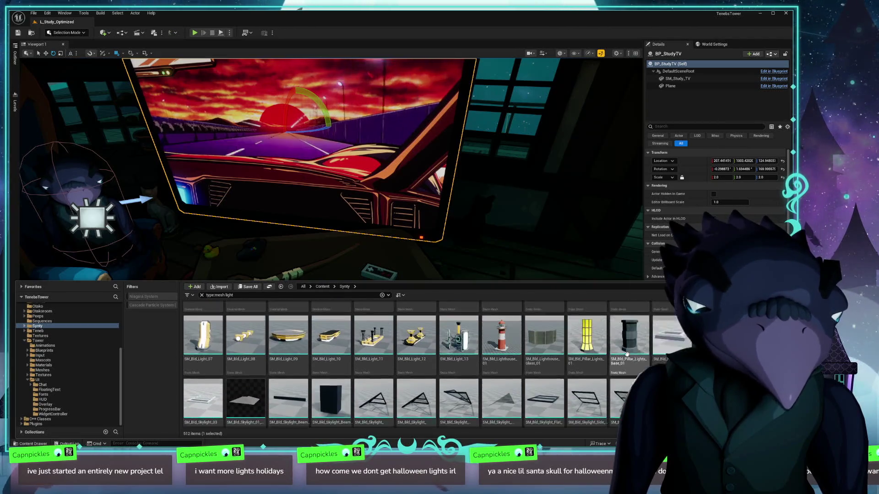
scroll(655, 353, "up", 1)
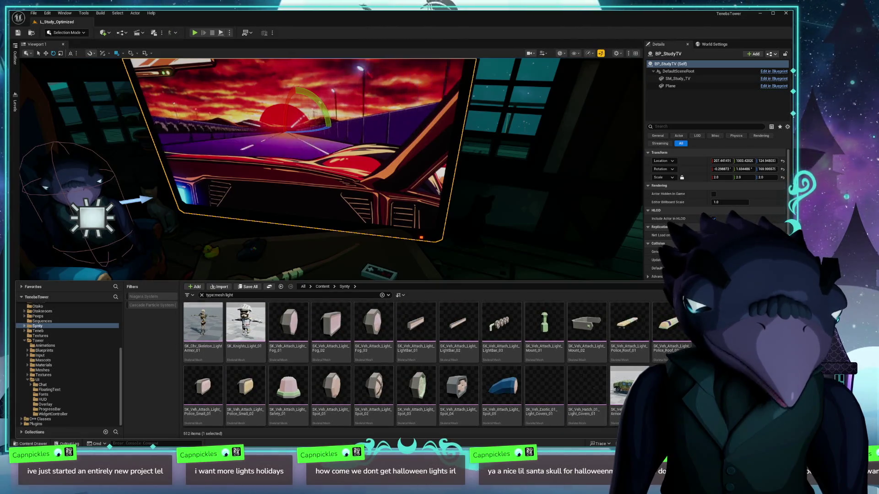
scroll(655, 353, "down", 15)
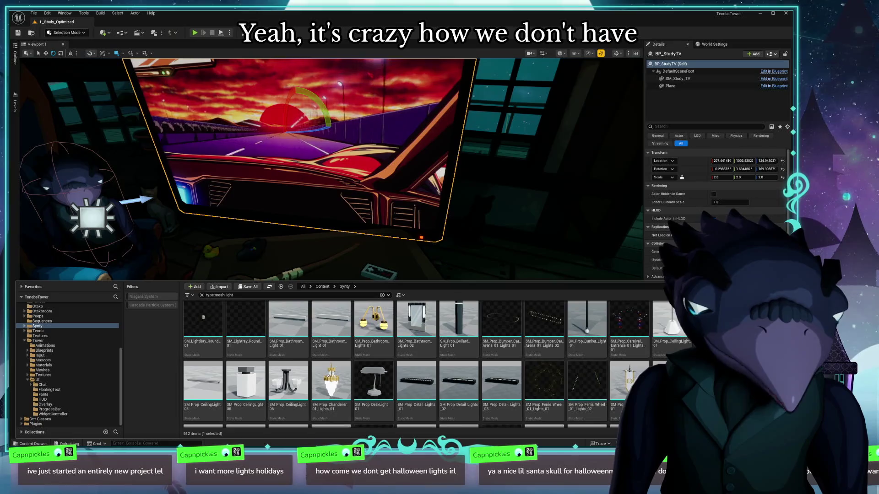
scroll(430, 364, "down", 8)
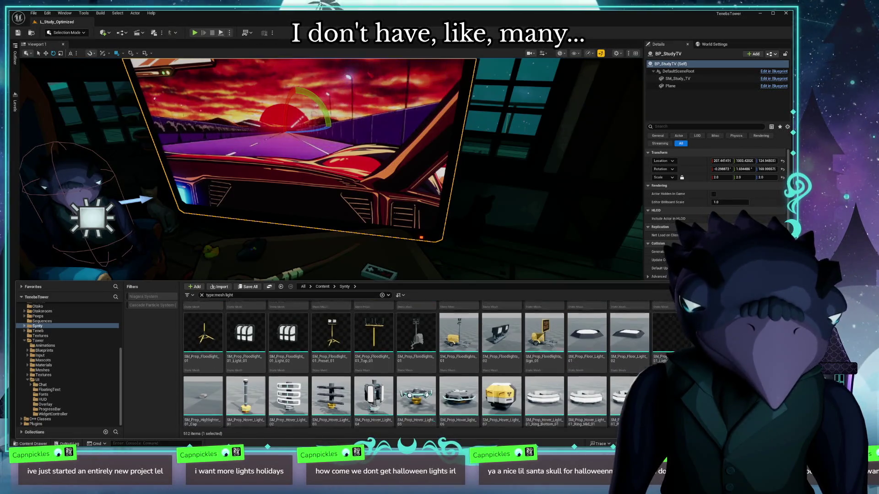
scroll(431, 364, "down", 2)
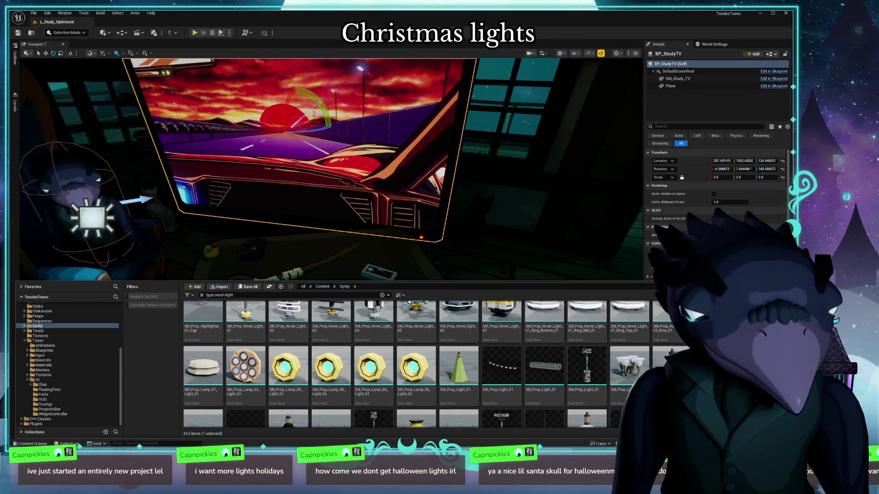
scroll(430, 364, "down", 1)
scroll(601, 331, "down", 2)
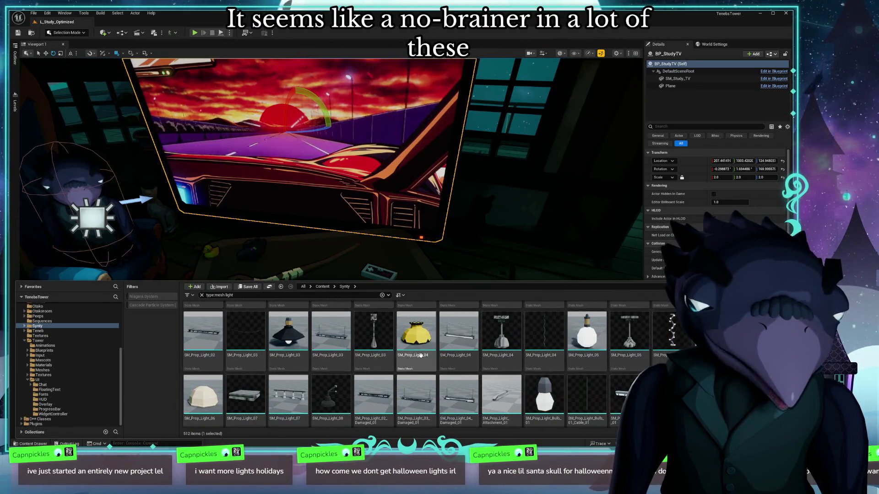
scroll(458, 348, "down", 2)
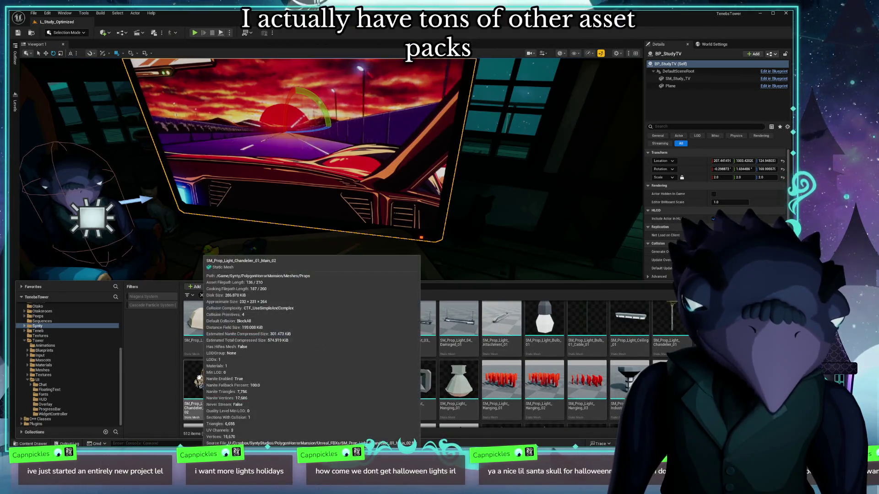
scroll(201, 348, "down", 2)
scroll(293, 320, "down", 2)
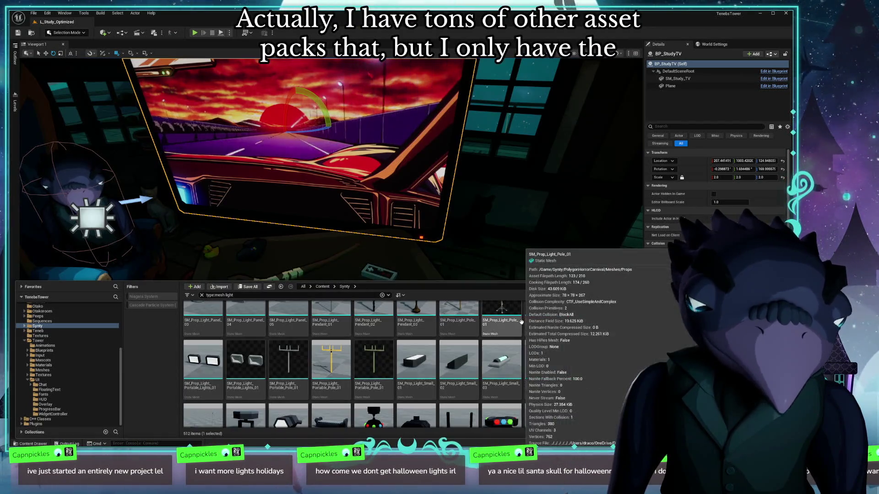
scroll(551, 367, "down", 2)
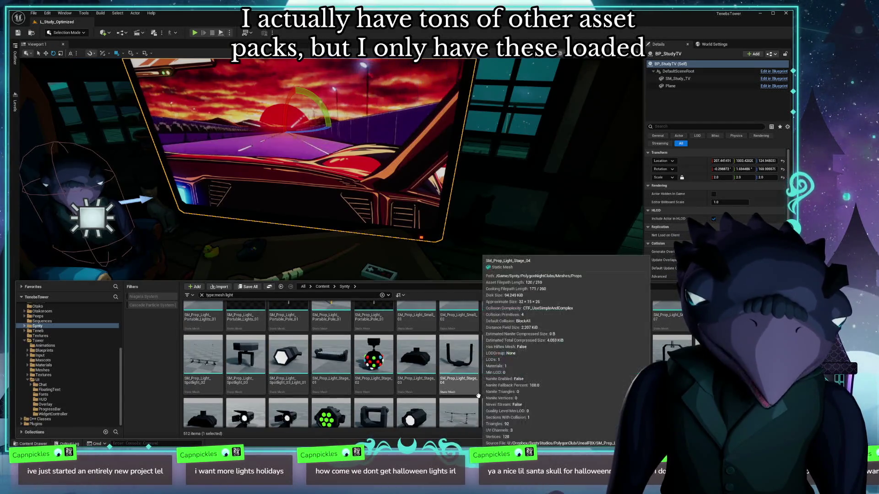
scroll(517, 370, "down", 2)
scroll(570, 363, "down", 5)
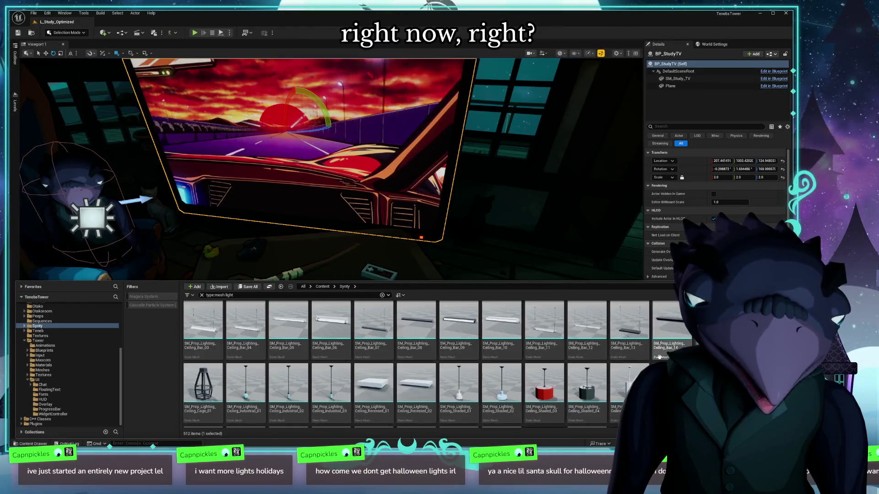
scroll(570, 363, "down", 5)
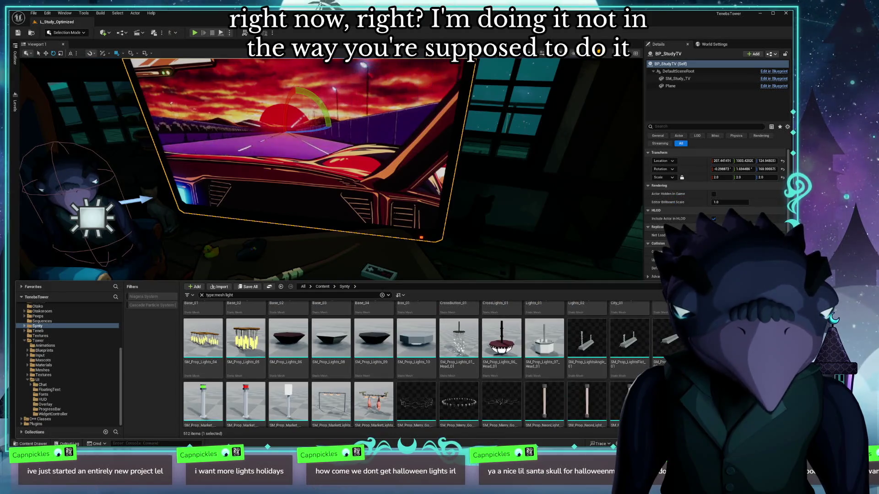
scroll(555, 356, "down", 5)
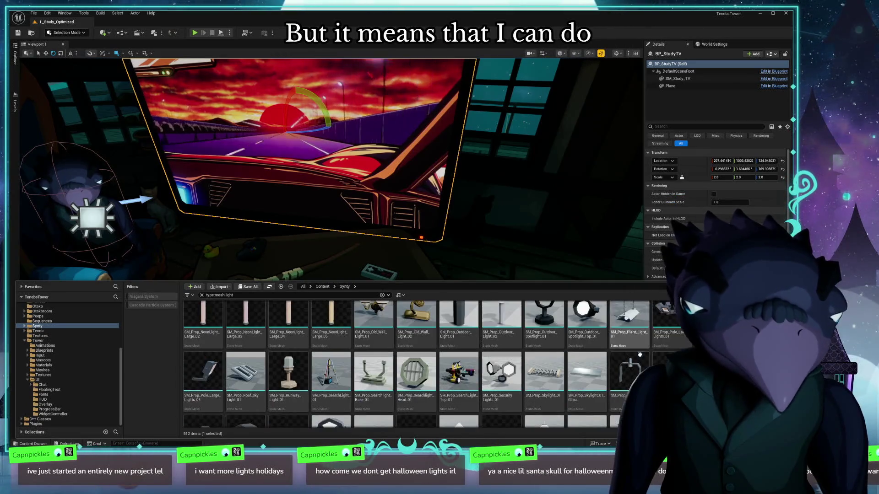
scroll(641, 354, "down", 5)
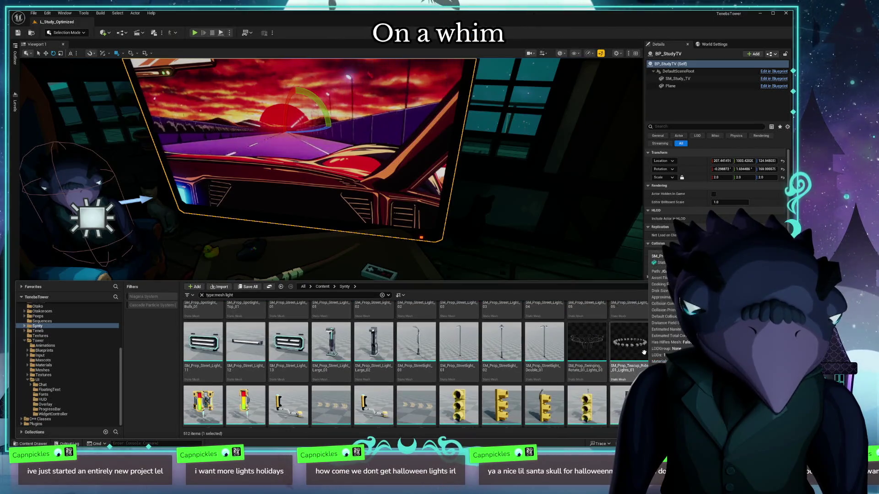
scroll(637, 359, "down", 10)
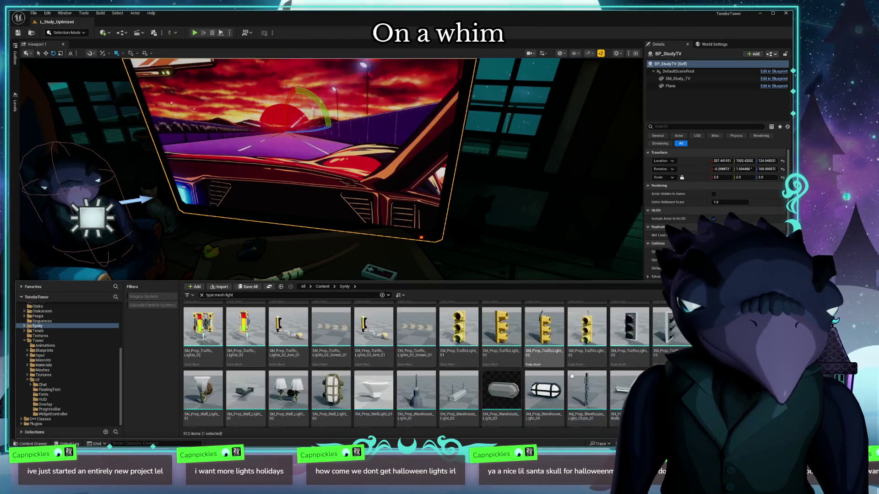
scroll(673, 348, "down", 5)
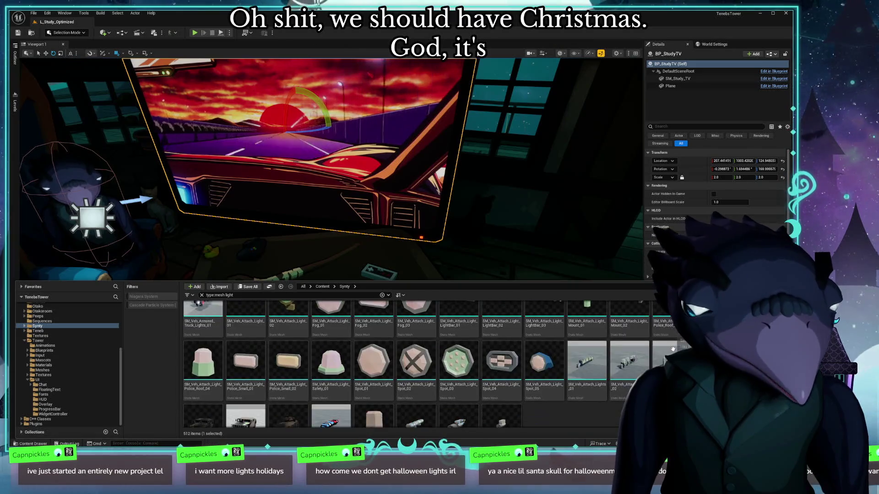
scroll(672, 348, "down", 5)
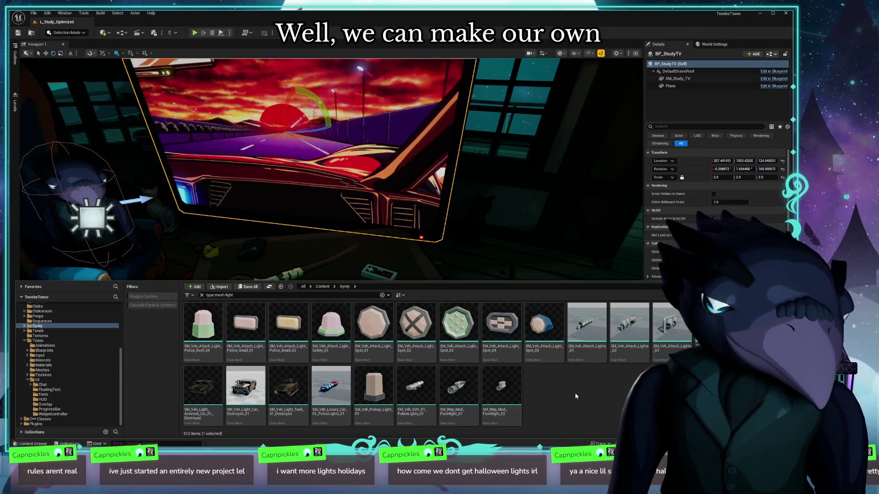
scroll(566, 392, "up", 10)
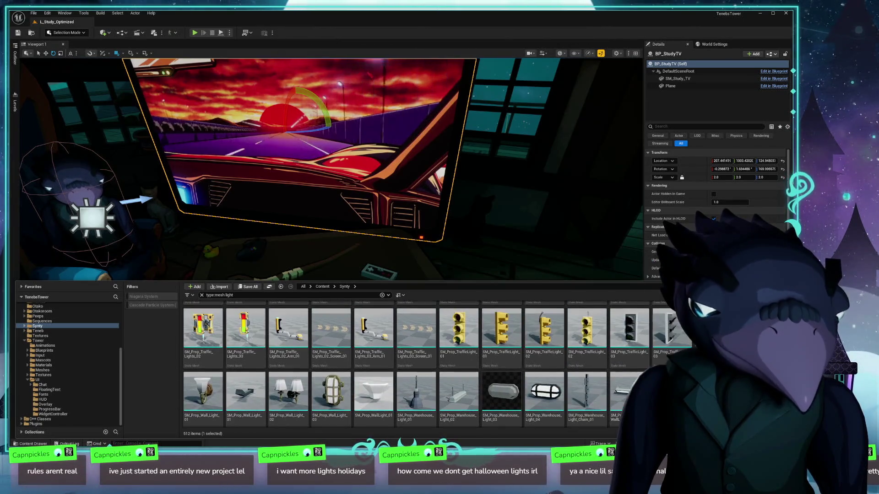
scroll(565, 392, "up", 5)
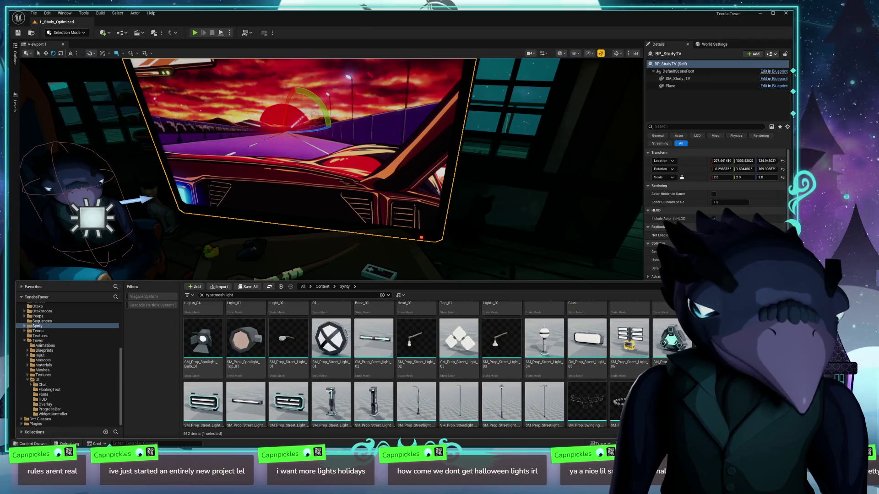
scroll(642, 368, "up", 5)
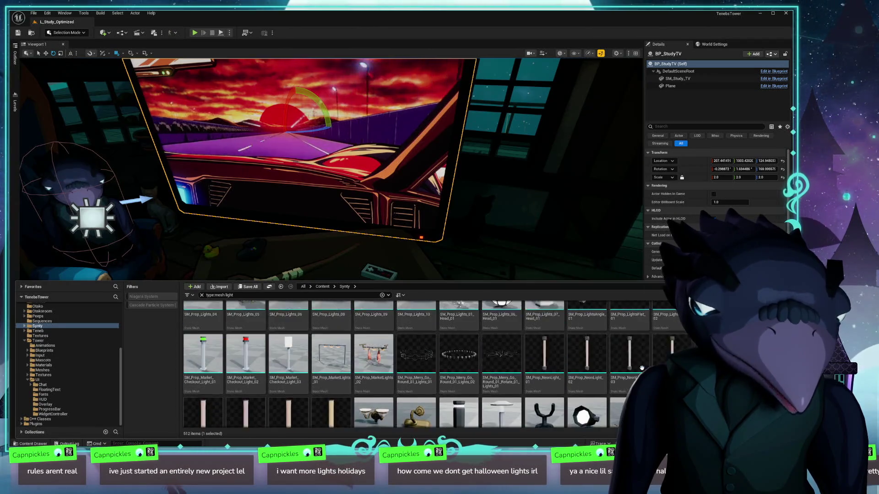
scroll(642, 368, "up", 8)
scroll(640, 364, "down", 10)
scroll(678, 336, "up", 10)
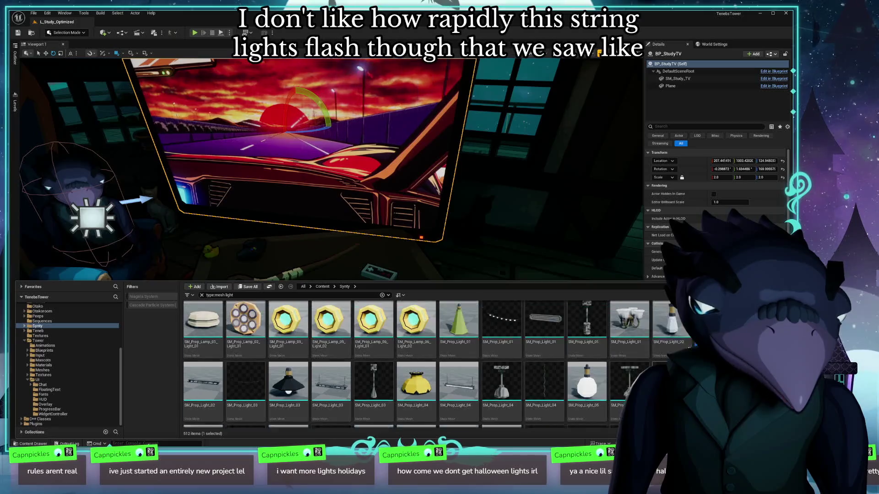
scroll(689, 348, "up", 1)
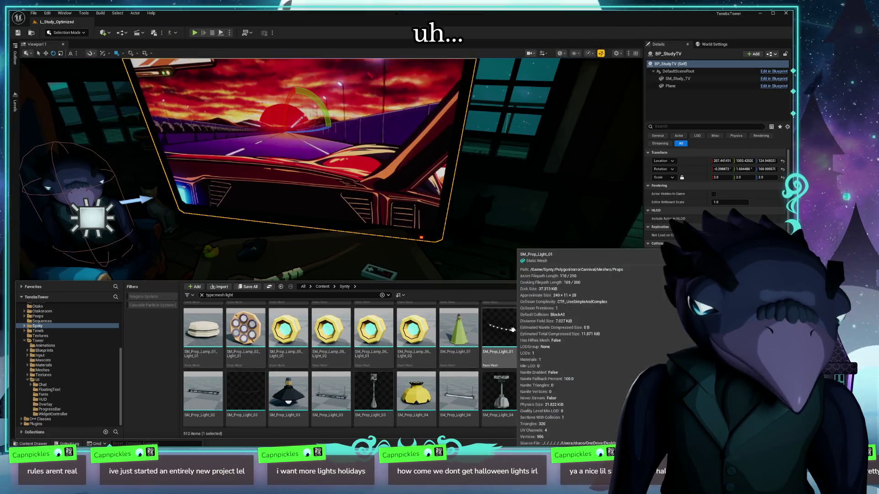
left_click(512, 332)
Inspect the string-light mesh front-on in its preview, then return to the level and Content Drawer
double_click(512, 332)
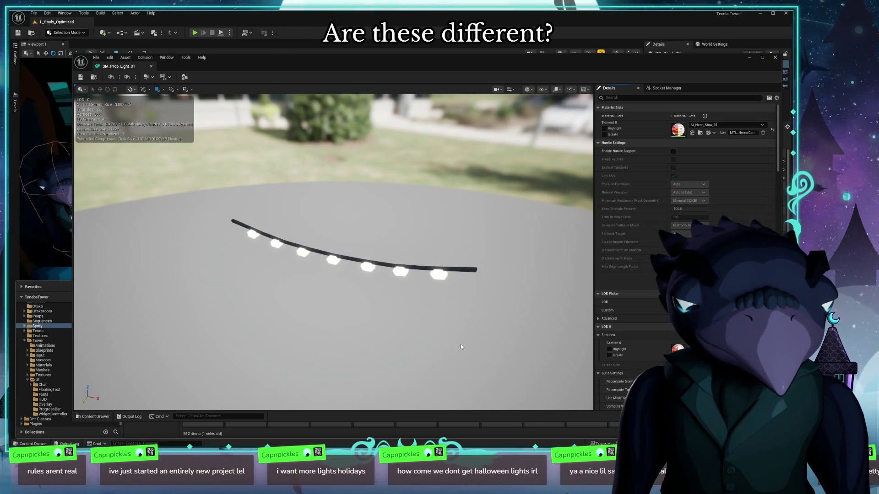
left_click_drag(415, 356, 374, 356)
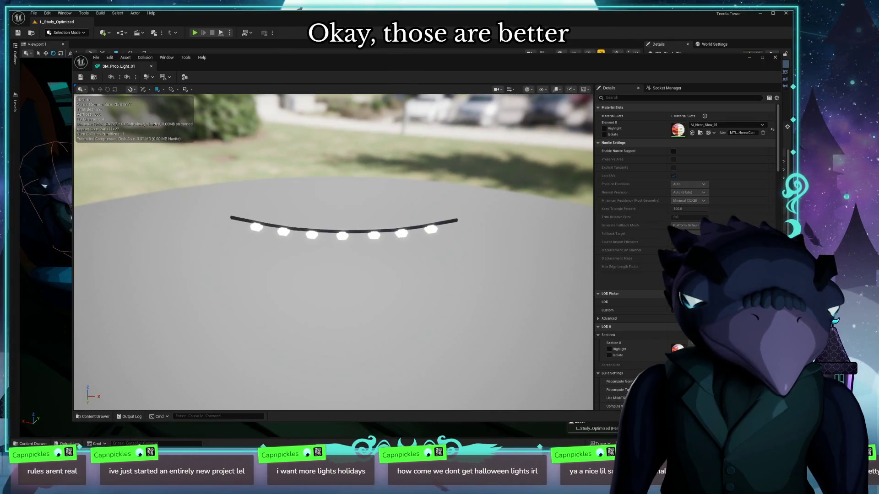
left_click(776, 58)
key("ctrl+space")
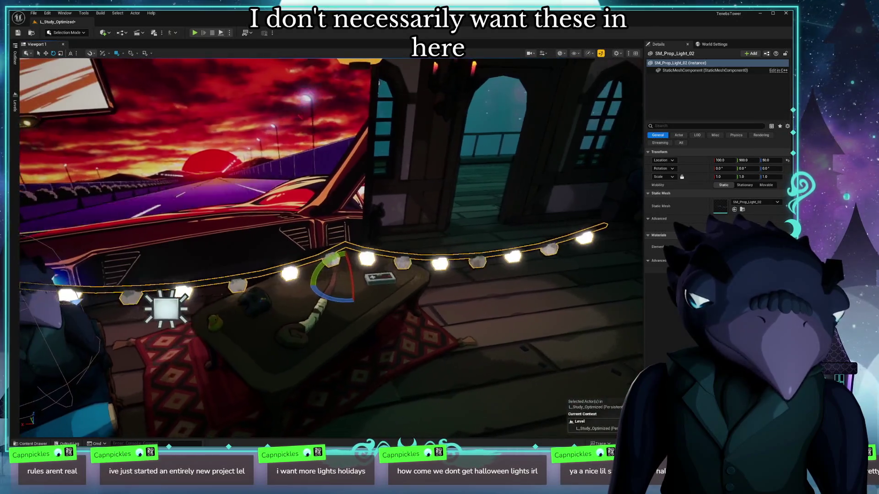
Move the string lights up from Z 50 to 200, above the TV
mouse_move(266, 340)
left_mouse_down()
mouse_move(252, 354)
mouse_move(270, 340)
mouse_move(345, 367)
mouse_move(411, 318)
left_mouse_up()
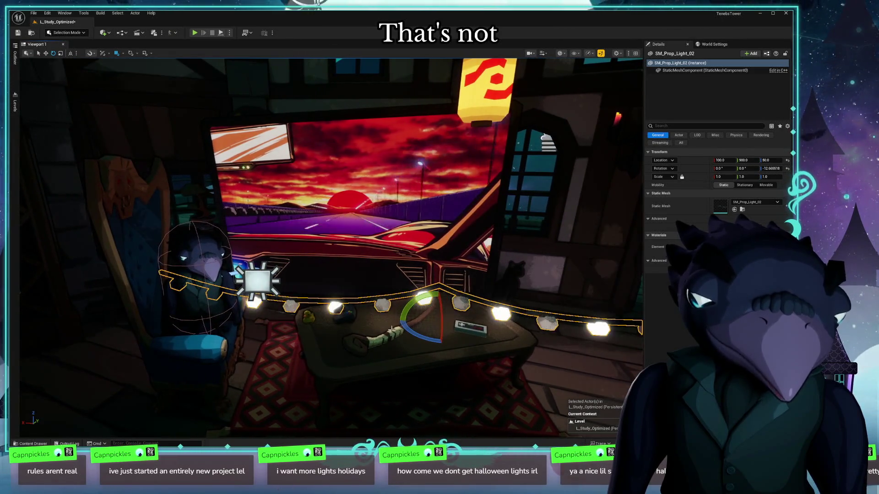
key("w")
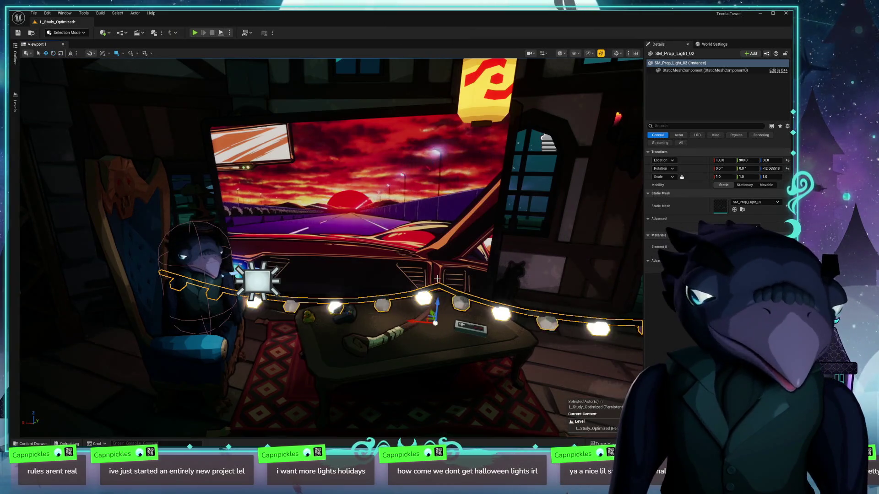
mouse_move(439, 304)
left_mouse_down()
mouse_move(458, 120)
mouse_move(391, 205)
mouse_move(339, 202)
mouse_move(358, 255)
mouse_move(346, 219)
left_mouse_up()
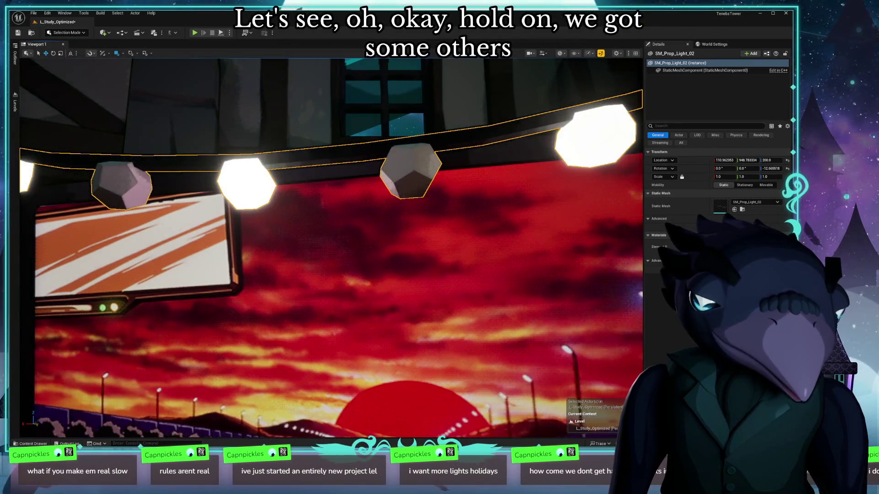
Check the scene in Shader Complexity, Lit and Unlit views, framing the string lights
scroll(331, 247, "down", 5)
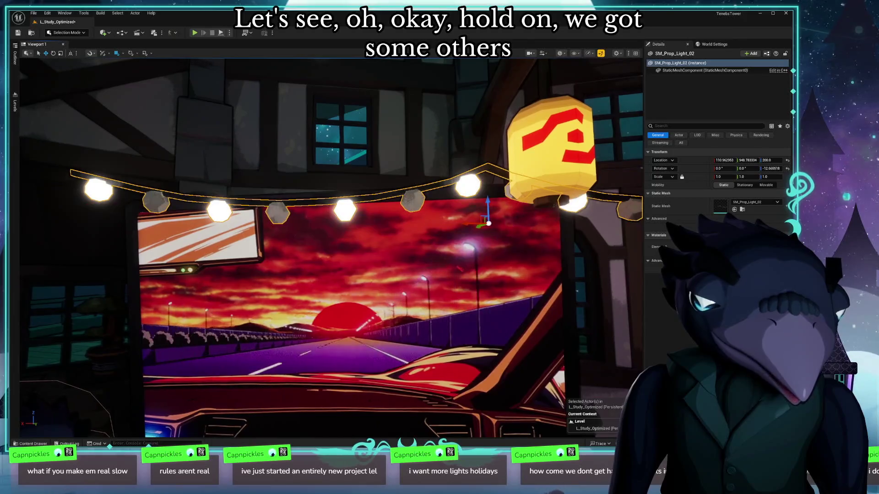
scroll(331, 247, "up", 6)
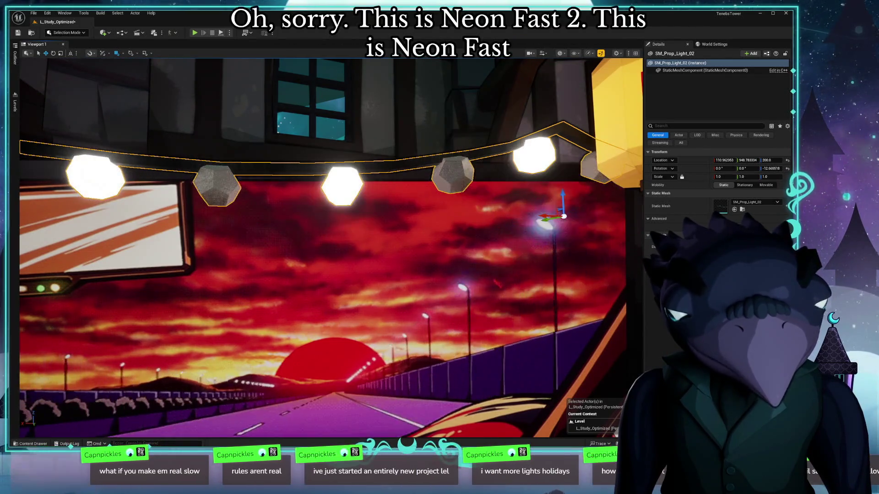
mouse_move(561, 315)
left_mouse_down()
mouse_move(526, 315)
mouse_move(589, 306)
mouse_move(491, 316)
left_mouse_up()
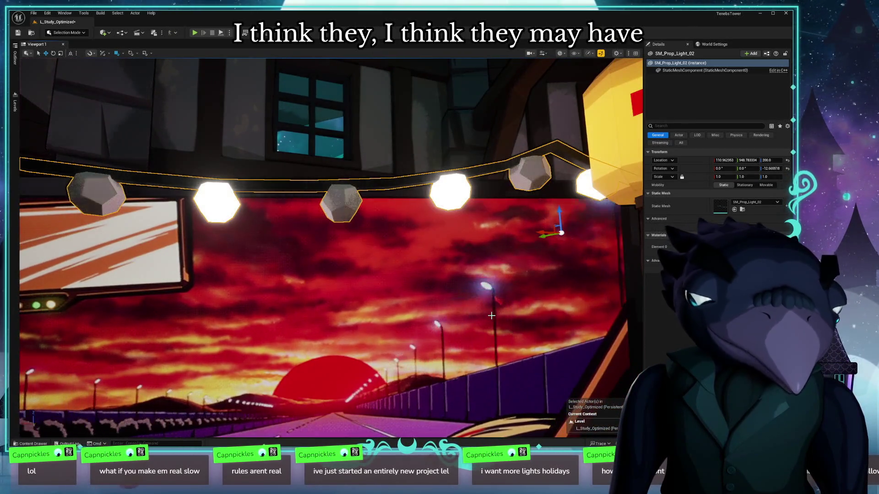
left_click_drag(484, 320, 261, 343)
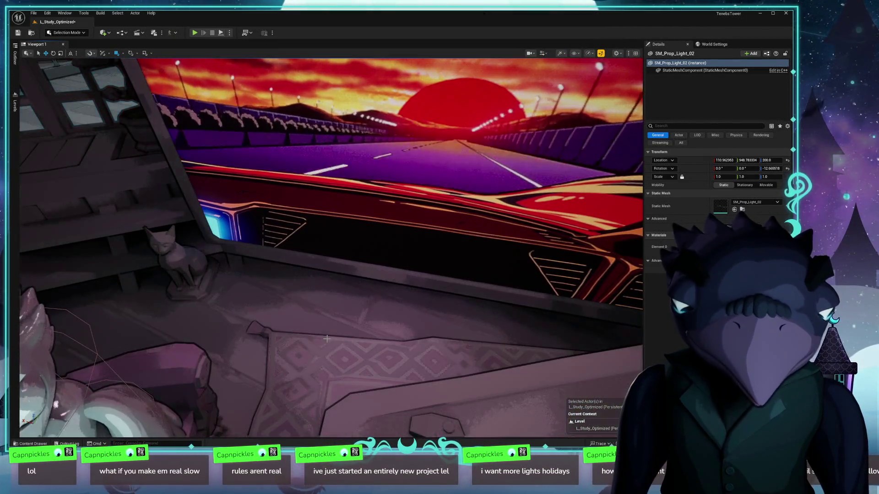
key("alt+8")
left_click_drag(331, 247, 404, 328)
key("alt+4")
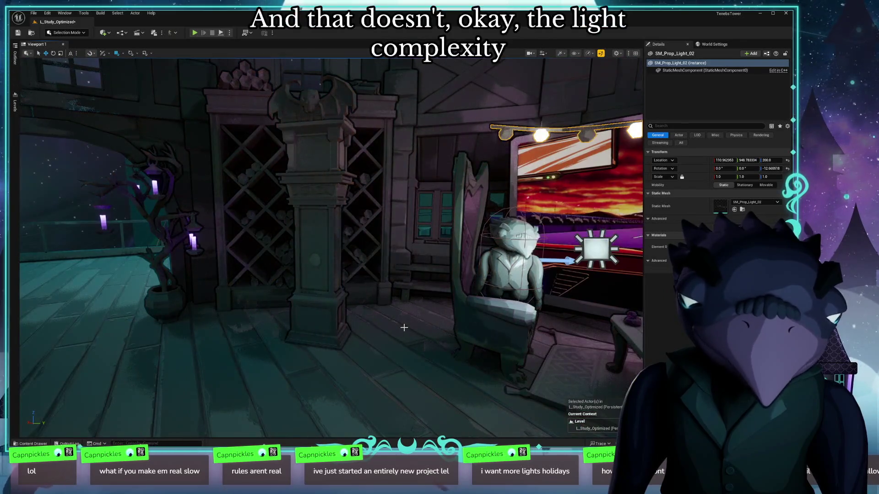
key("alt+3")
key("f")
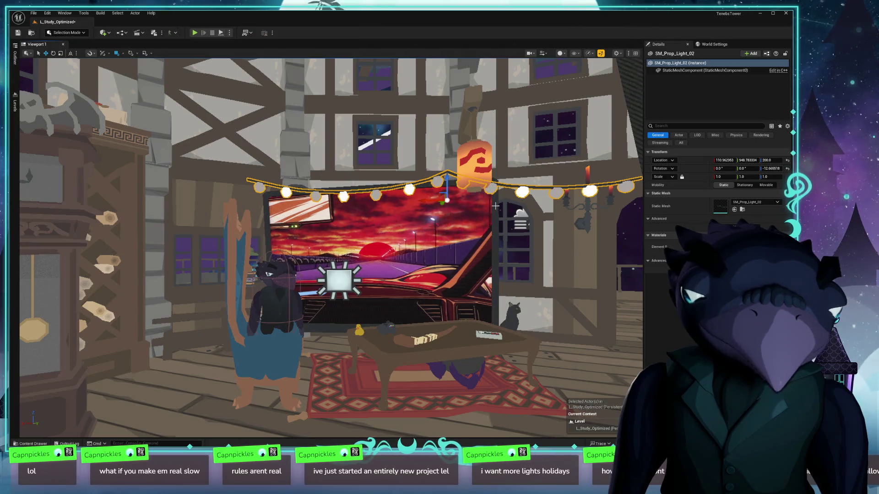
Slide the string lights slightly left so they sit over the TV
left_click_drag(425, 200, 382, 200)
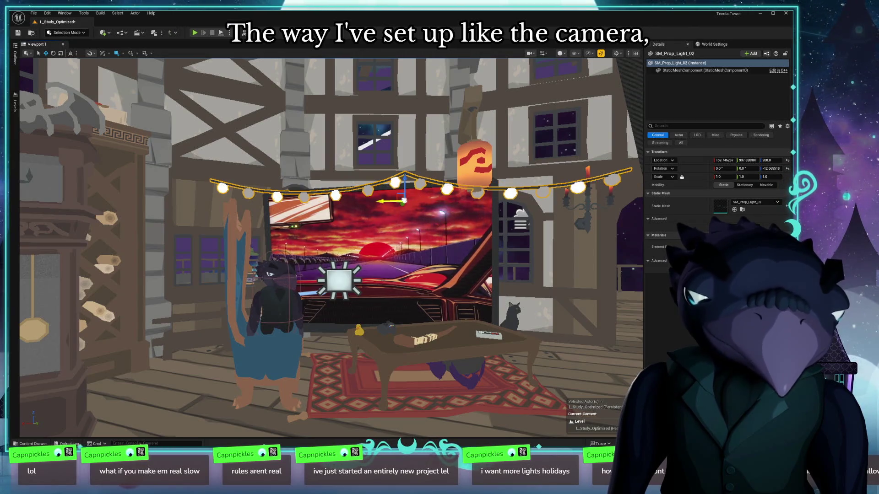
scroll(465, 212, "up", 5)
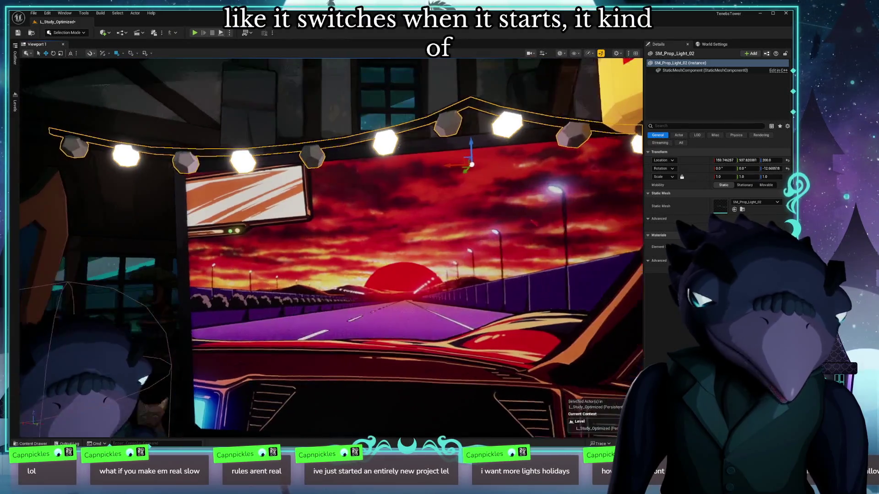
mouse_move(465, 212)
left_mouse_down()
mouse_move(412, 220)
mouse_move(337, 209)
mouse_move(501, 238)
mouse_move(515, 183)
left_mouse_up()
Open M_Neon_Fast_01 and look over its texture, panner and Multiply nodes
key("alt+Tab")
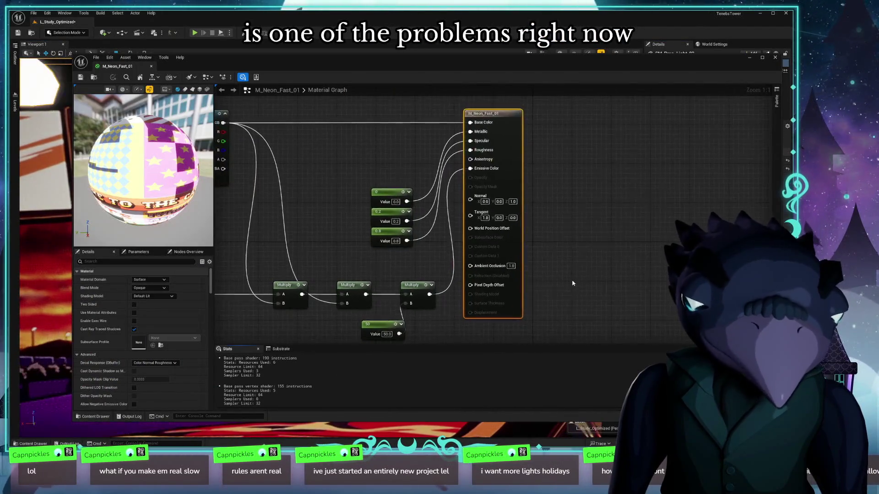
mouse_move(334, 255)
left_mouse_down()
mouse_move(495, 179)
mouse_move(534, 256)
mouse_move(579, 240)
left_mouse_up()
mouse_move(514, 251)
left_mouse_down()
mouse_move(406, 228)
mouse_move(433, 265)
mouse_move(524, 204)
mouse_move(442, 224)
mouse_move(424, 167)
left_mouse_up()
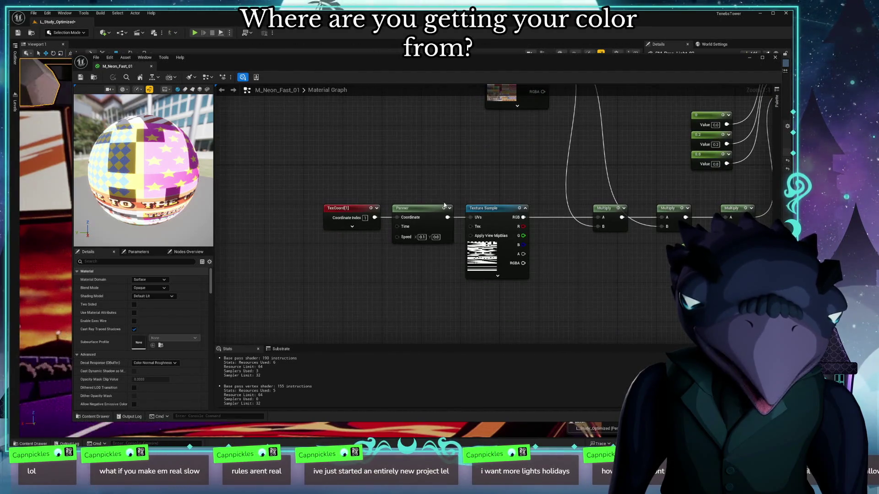
mouse_move(396, 267)
left_mouse_down()
mouse_move(440, 255)
mouse_move(289, 281)
left_mouse_up()
left_click_drag(536, 279, 338, 334)
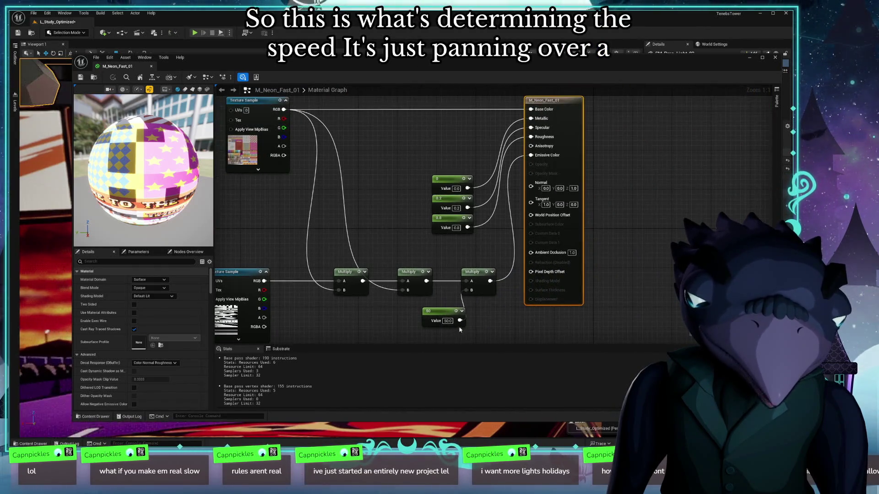
Move the 50 constant node left and the material output node further right
left_click_drag(445, 314, 420, 313)
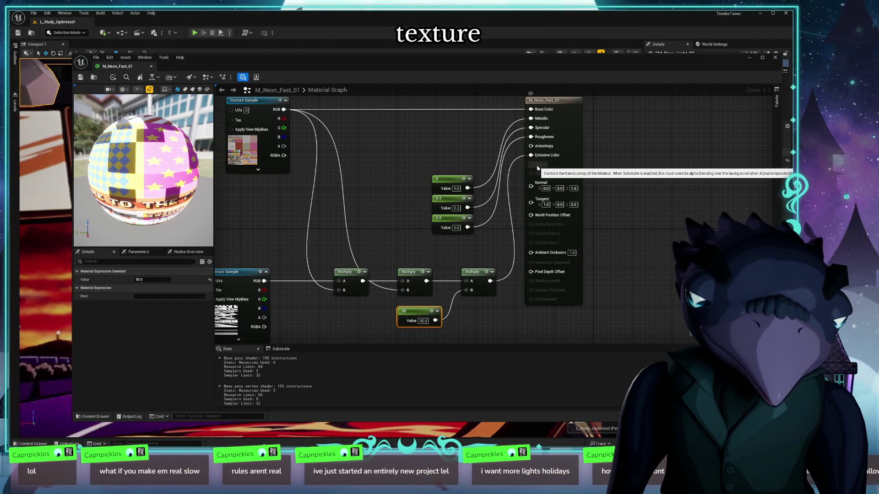
mouse_move(414, 144)
left_mouse_down()
mouse_move(556, 153)
mouse_move(553, 133)
mouse_move(557, 179)
mouse_move(542, 130)
left_mouse_up()
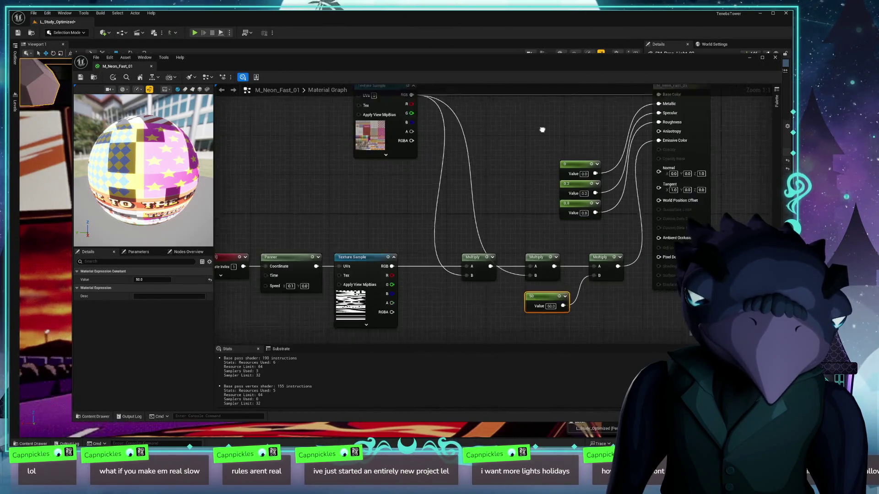
mouse_move(617, 294)
left_mouse_down()
mouse_move(526, 304)
mouse_move(567, 294)
mouse_move(551, 288)
mouse_move(611, 260)
left_mouse_up()
left_click_drag(521, 136, 647, 134)
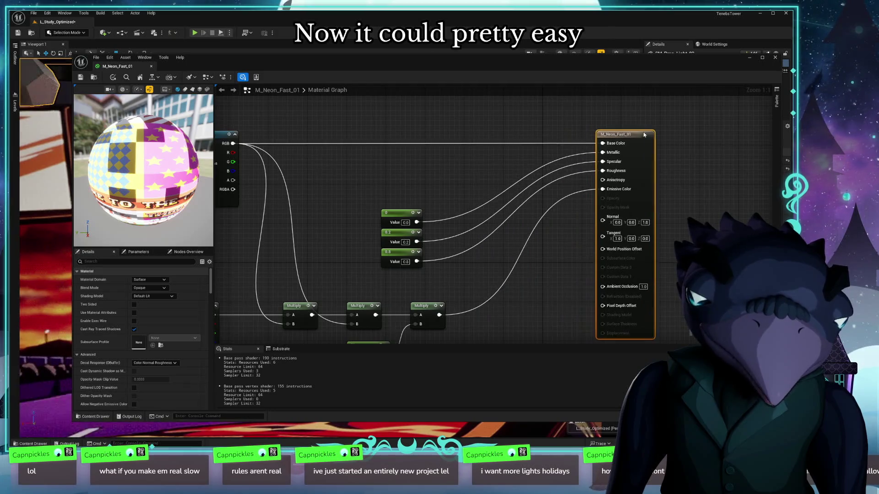
mouse_move(496, 311)
left_mouse_down()
mouse_move(523, 253)
mouse_move(525, 264)
left_mouse_up()
Add a Color Ramp node fed by the last Multiply node
left_click_drag(468, 264, 523, 264)
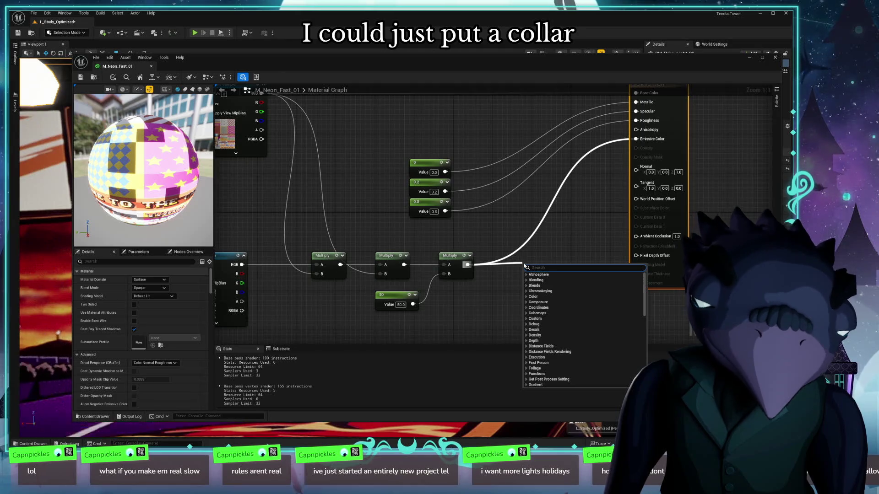
type("color")
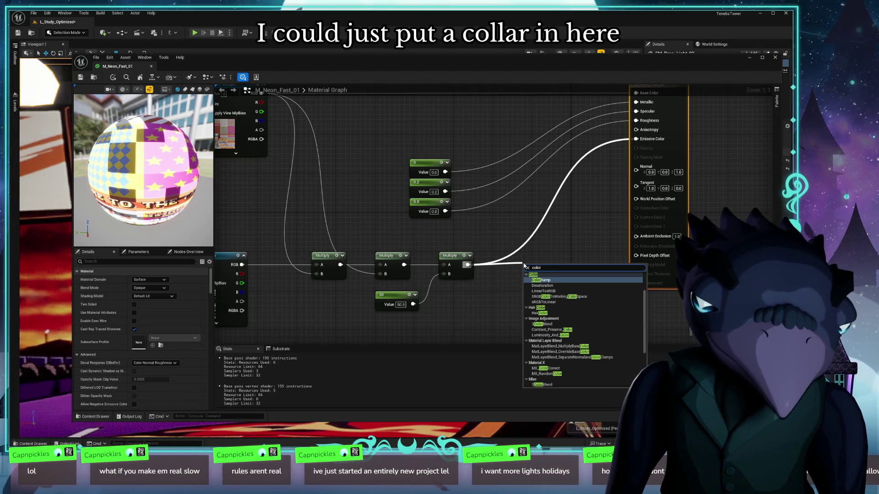
key("Return")
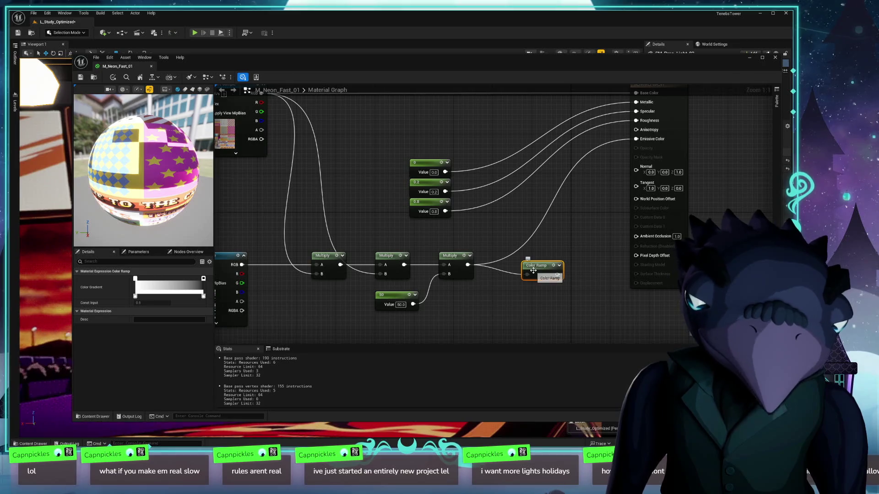
mouse_move(533, 270)
left_mouse_down()
mouse_move(523, 266)
mouse_move(591, 169)
mouse_move(636, 138)
left_mouse_up()
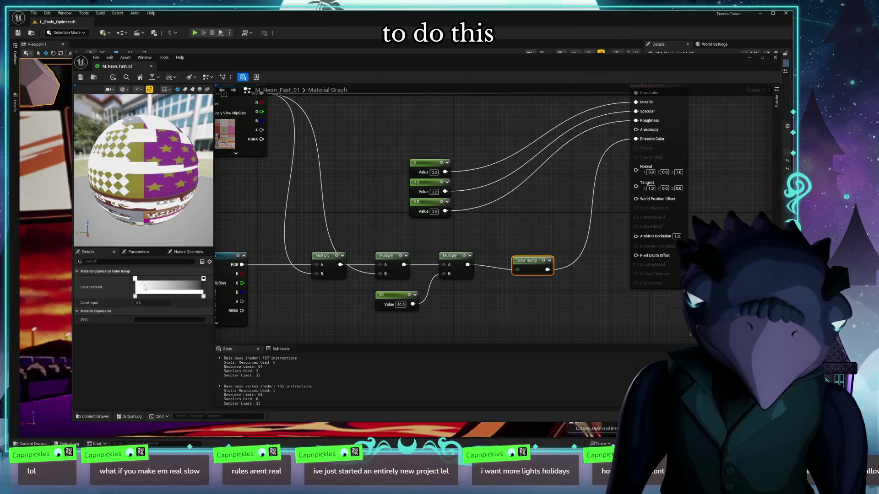
Set the Color Ramp stops to light green and pink, then apply the material
left_click(204, 297)
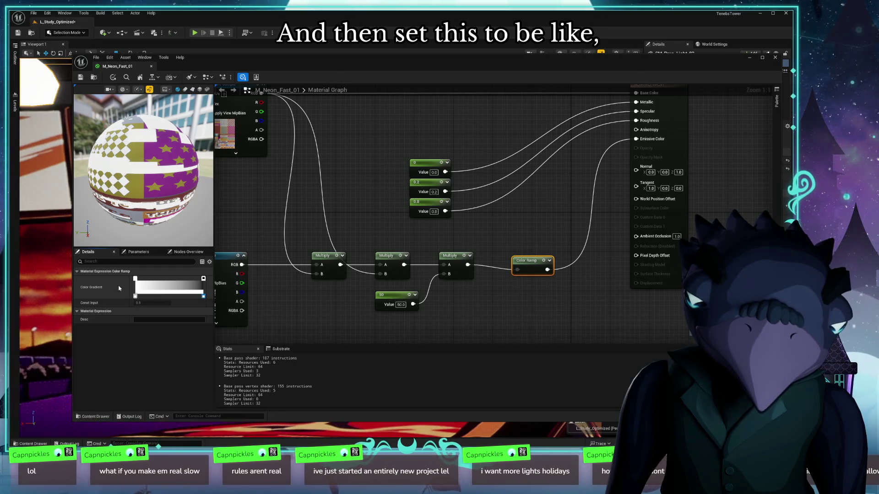
double_click(200, 293)
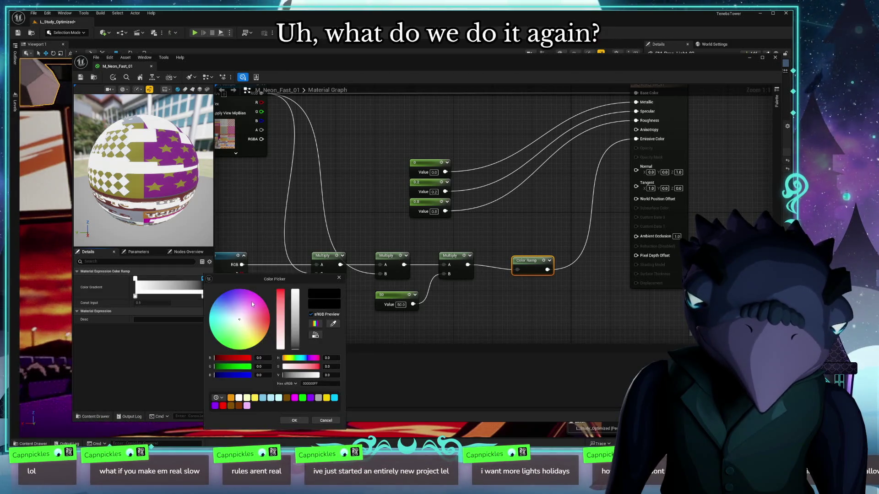
left_click_drag(252, 304, 264, 312)
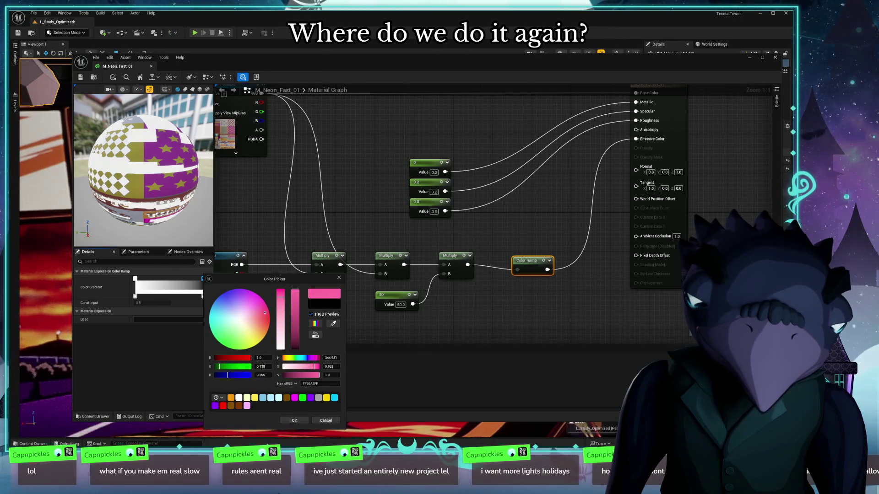
left_click(294, 420)
mouse_move(359, 58)
left_mouse_down()
mouse_move(382, 251)
mouse_move(402, 161)
left_mouse_up()
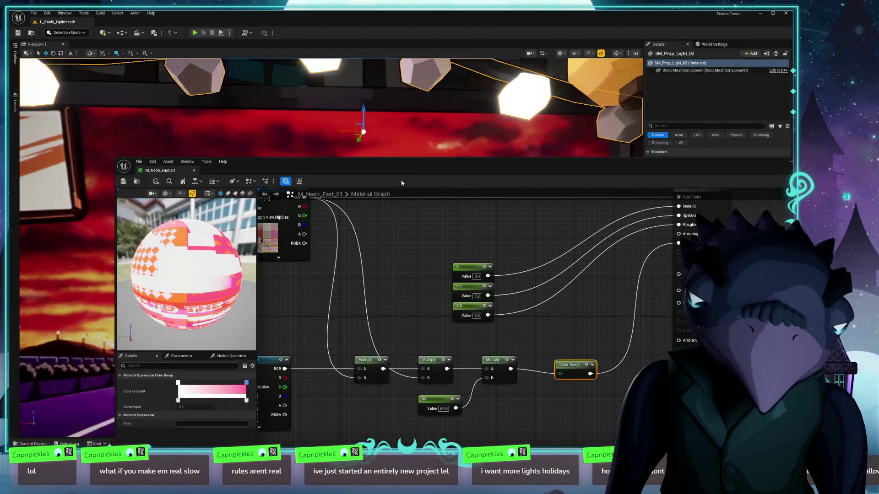
left_click_drag(313, 166, 300, 106)
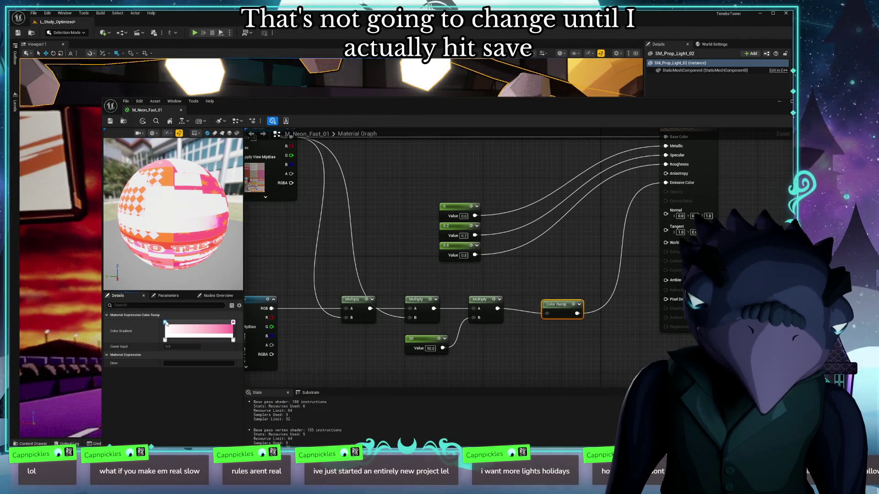
double_click(165, 339)
left_click_drag(217, 319, 191, 347)
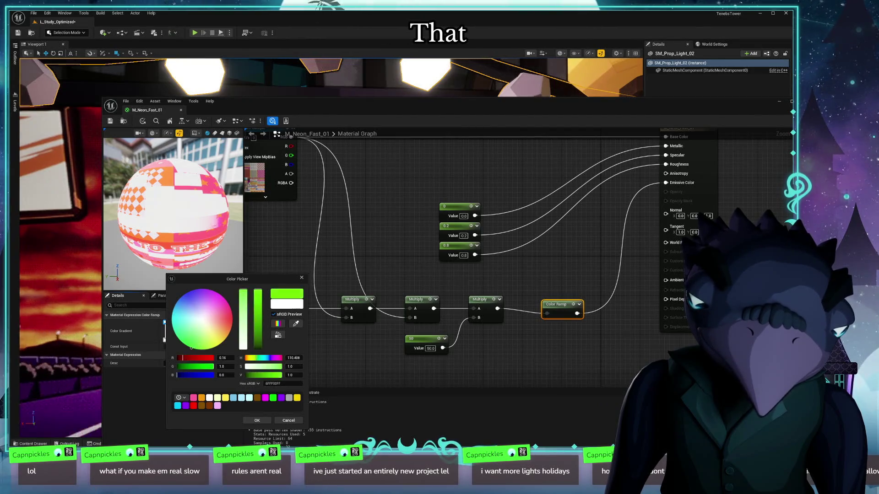
left_click(258, 421)
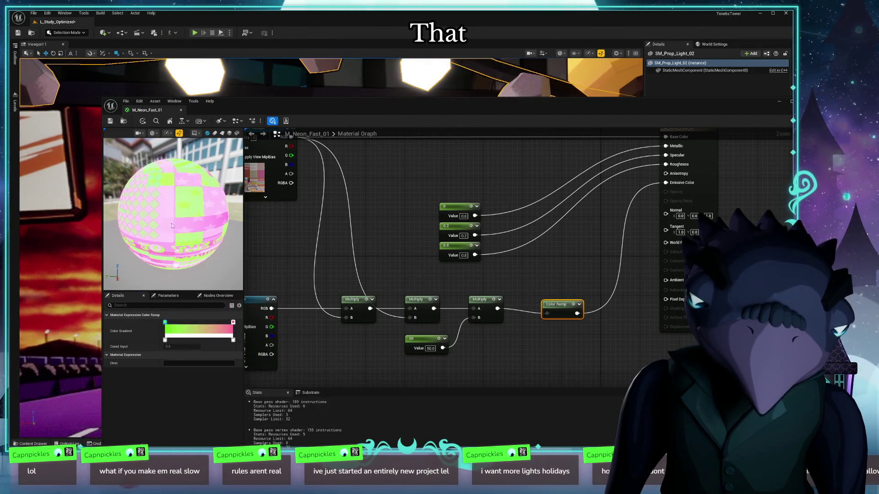
left_click(110, 124)
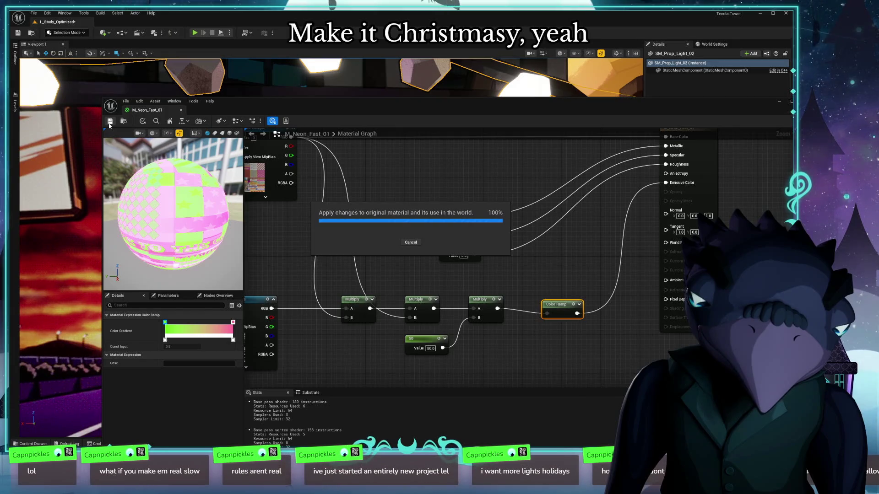
Check the pink and green glowing lights, then close the M_Neon_Fast_01 editor
left_click_drag(487, 110, 469, 207)
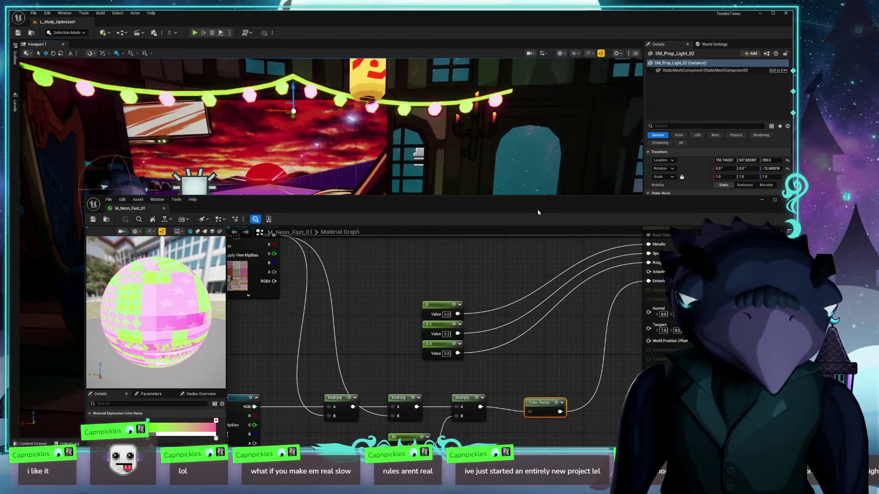
left_click_drag(540, 210, 462, 169)
left_click(696, 159)
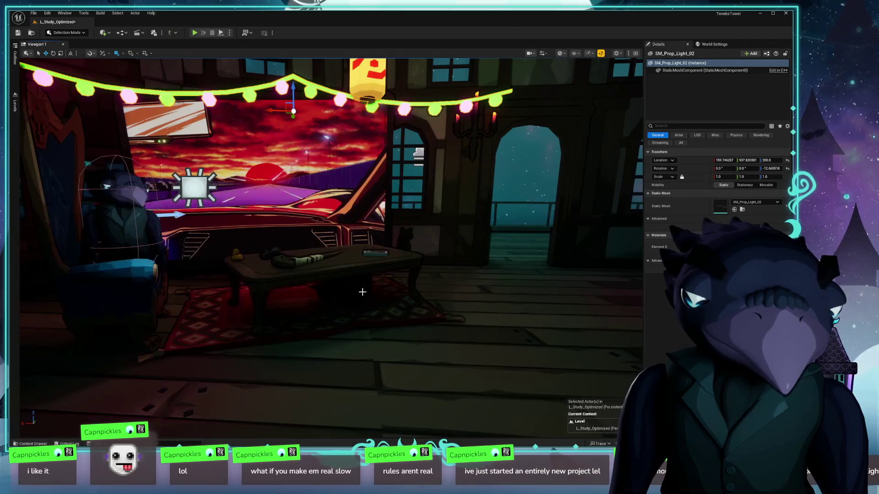
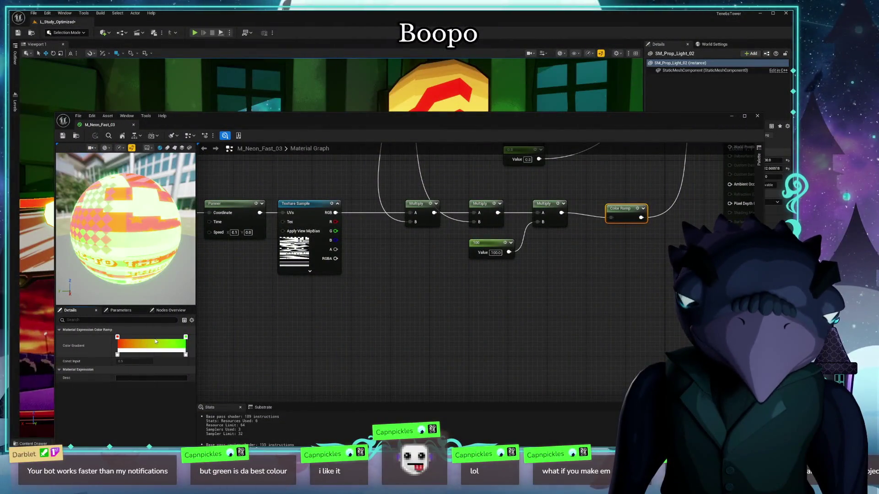
Add a new middle stop to the M_Neon_Fast_03 Color Ramp and set the left stop to black
left_click(152, 337)
left_click_drag(152, 337, 152, 340)
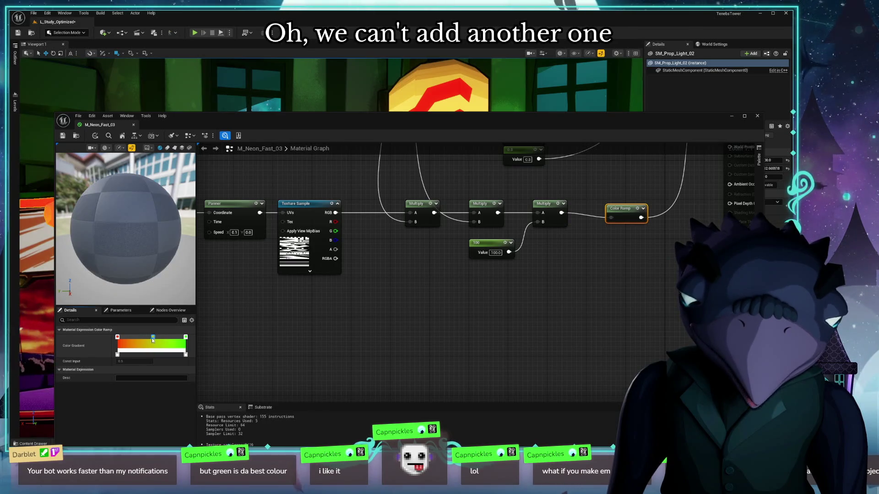
left_click(117, 338)
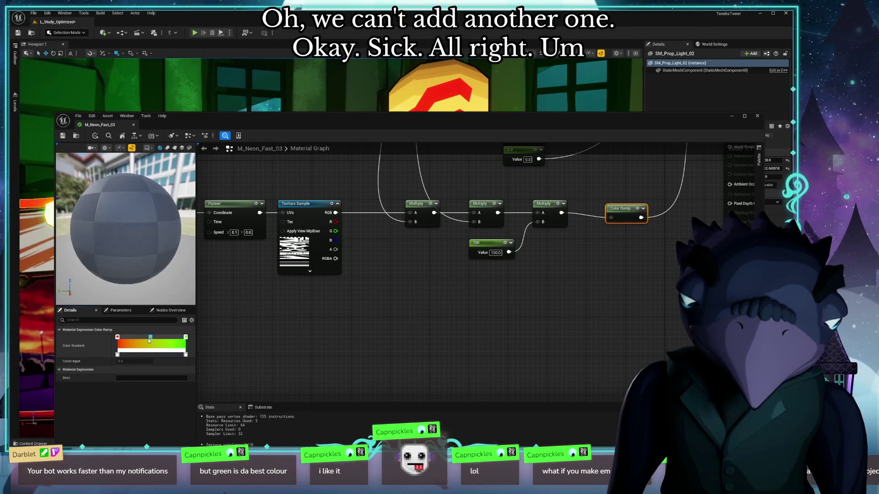
double_click(117, 339)
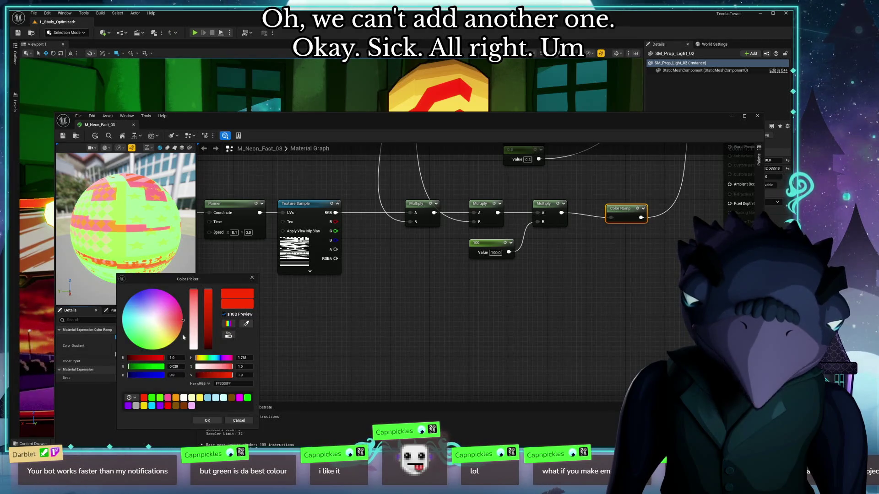
left_click_drag(208, 297, 205, 401)
left_click(207, 421)
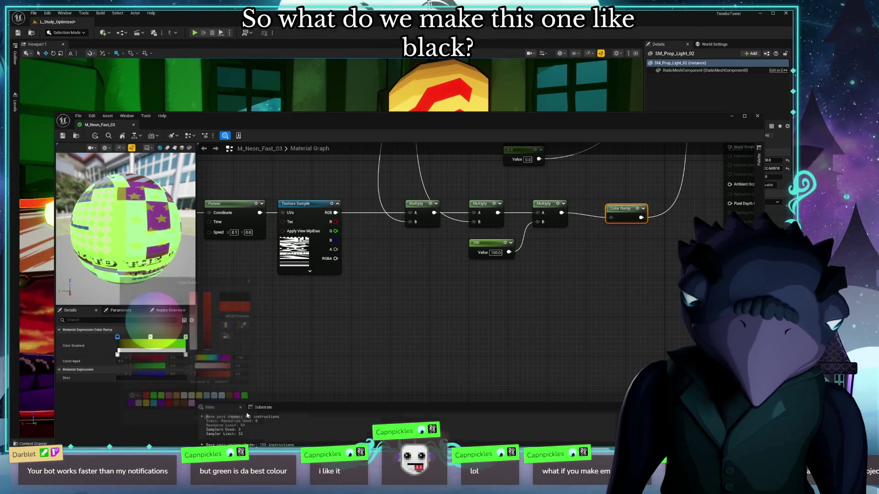
left_click_drag(309, 123, 356, 219)
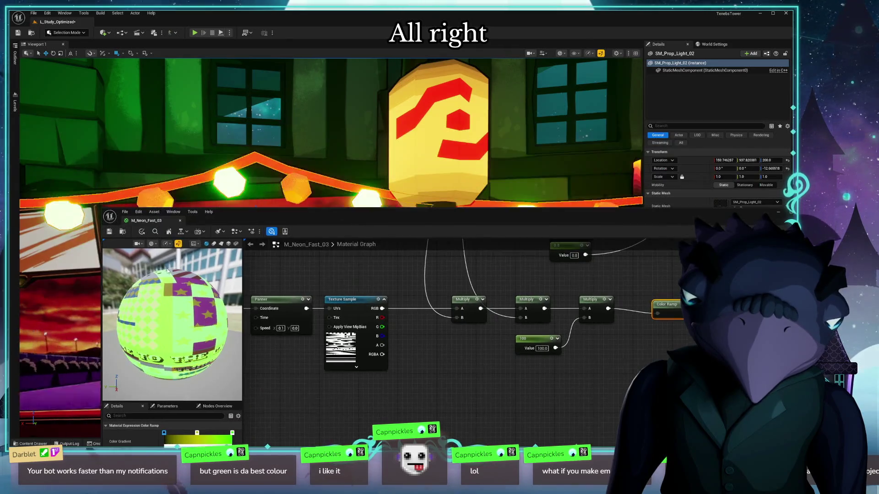
Remove the yellow middle gradient stop and recolour a remaining stop red, applying the material
left_click(109, 232)
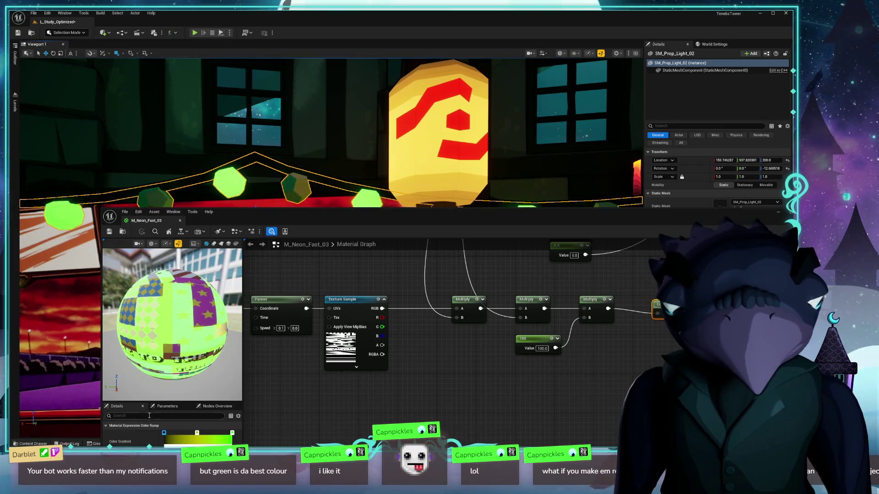
left_click_drag(197, 434, 165, 434)
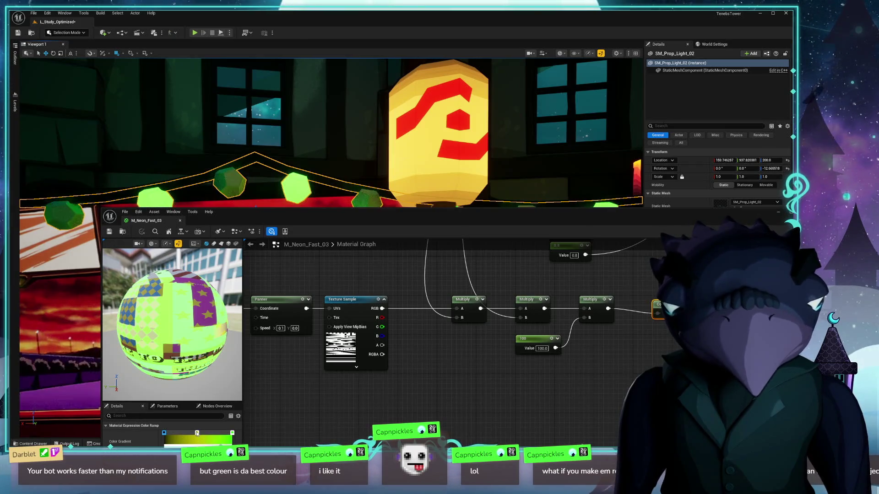
double_click(165, 435)
left_click_drag(229, 321, 264, 315)
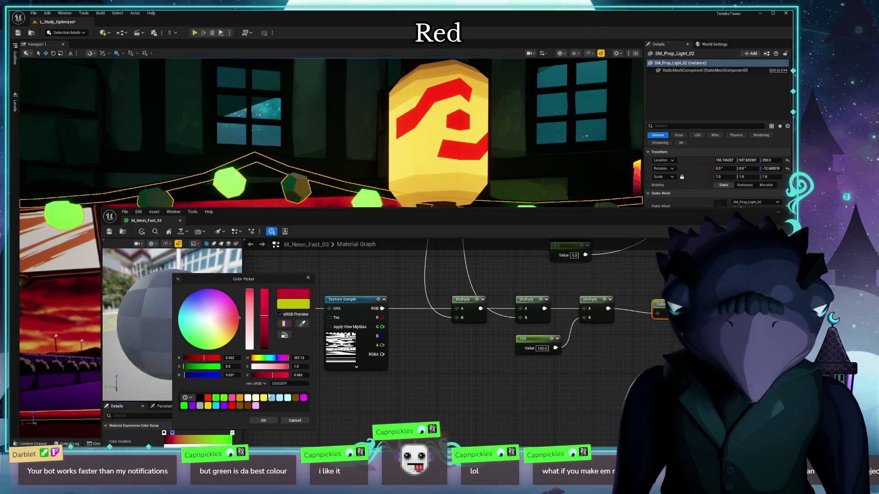
left_click(263, 420)
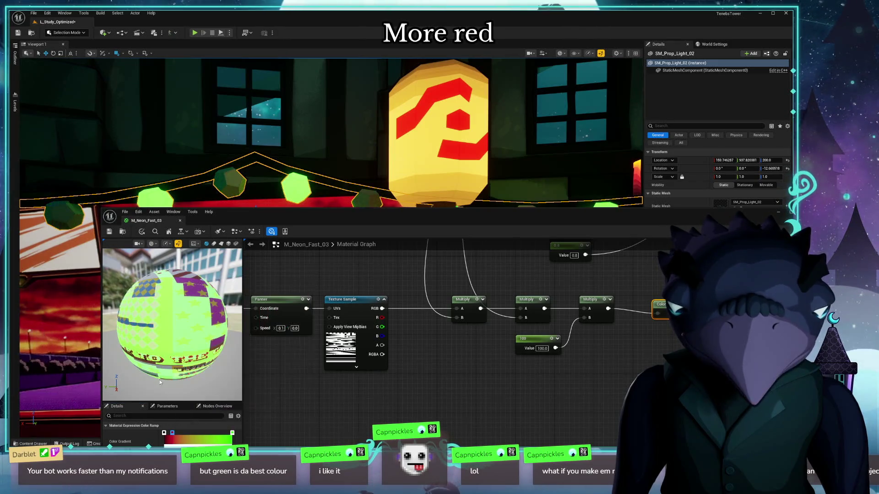
left_click(109, 232)
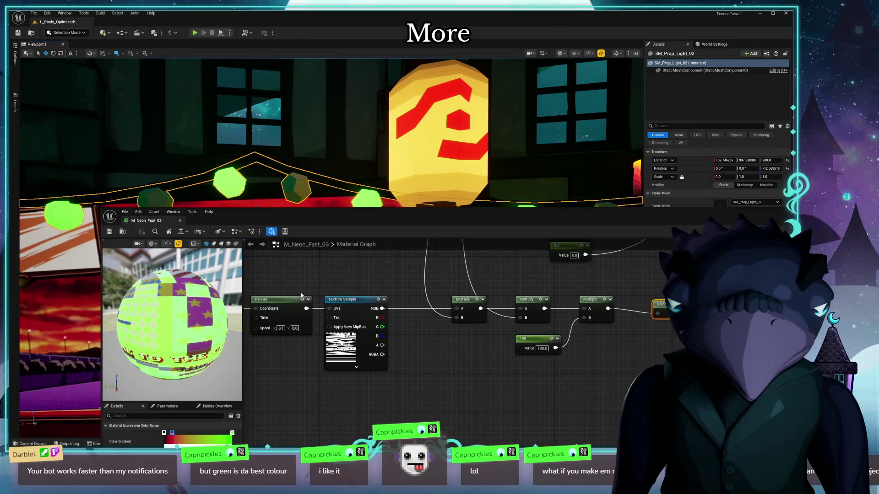
Widen the red section of the gradient and save M_Neon_Fast_03
left_click_drag(316, 225, 320, 180)
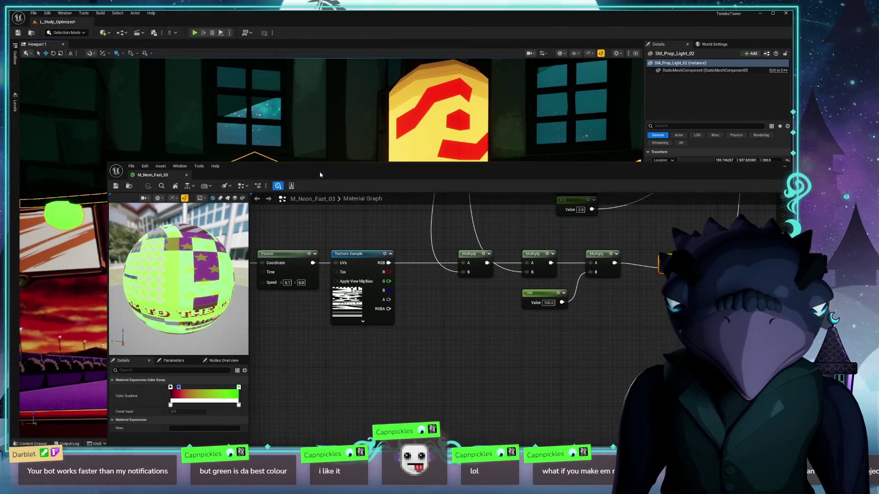
mouse_move(181, 392)
left_mouse_down()
mouse_move(207, 391)
mouse_move(194, 375)
left_mouse_up()
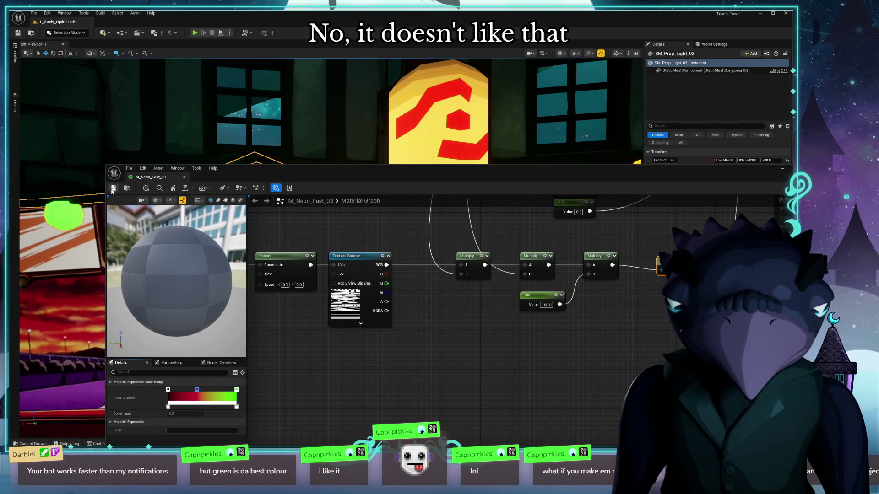
key("ctrl+s")
left_click_drag(311, 165, 300, 205)
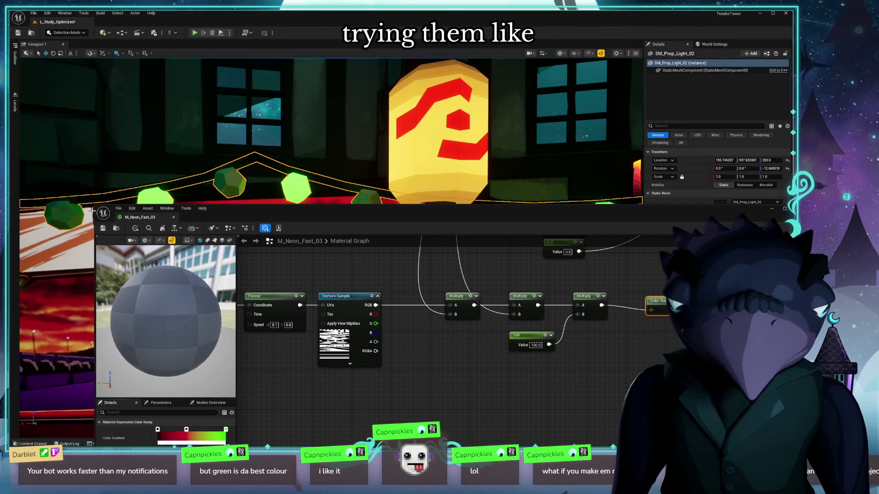
left_click(103, 230)
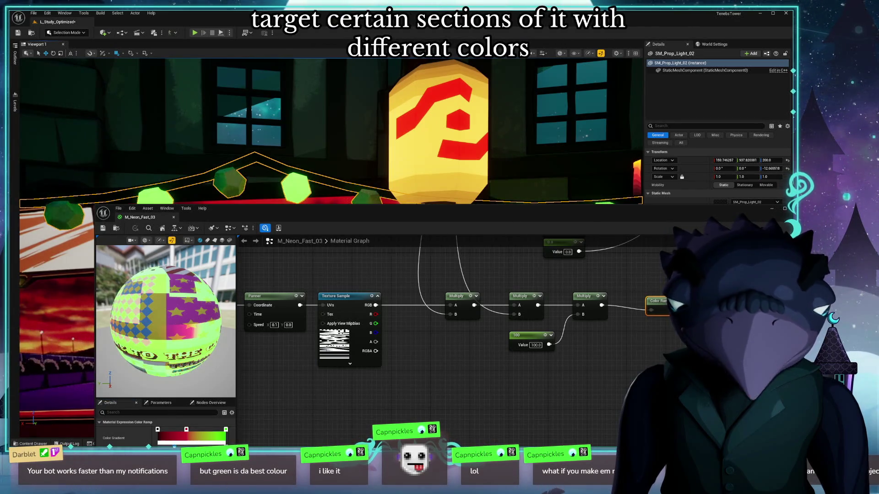
Set the gradient's left stop to pure red (FF0000)
double_click(158, 430)
left_click(224, 319)
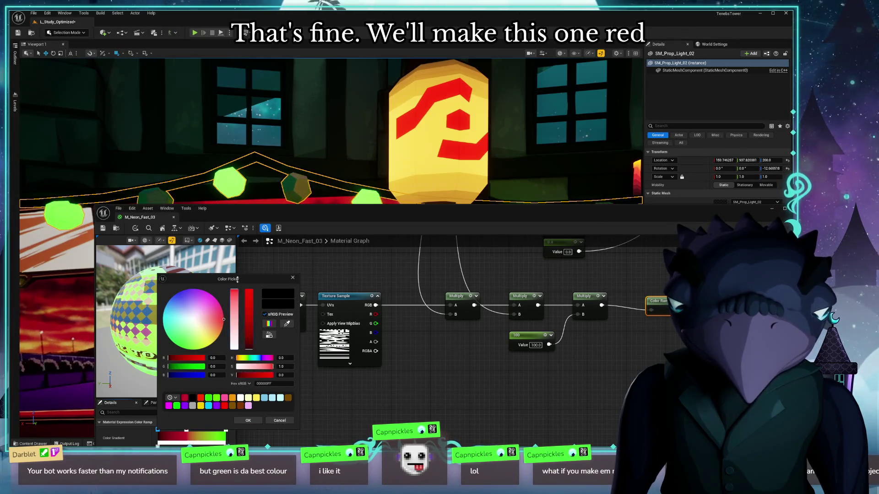
left_click(247, 421)
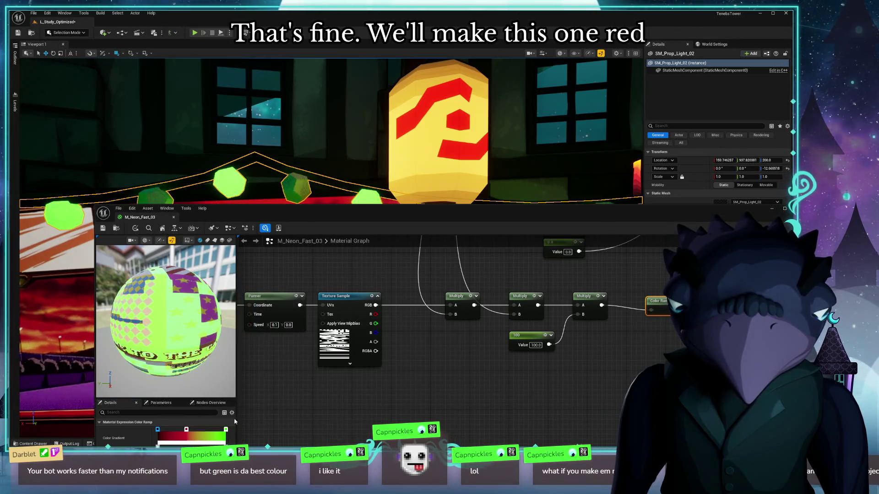
double_click(157, 431)
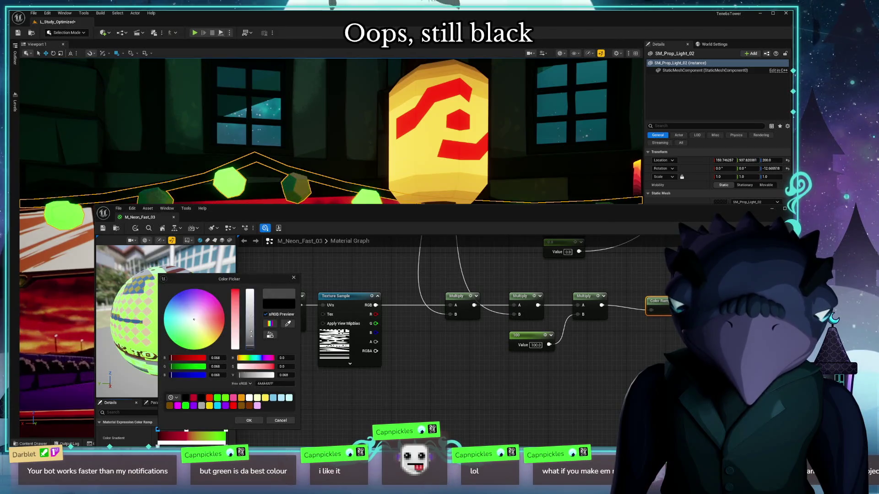
left_click(224, 320)
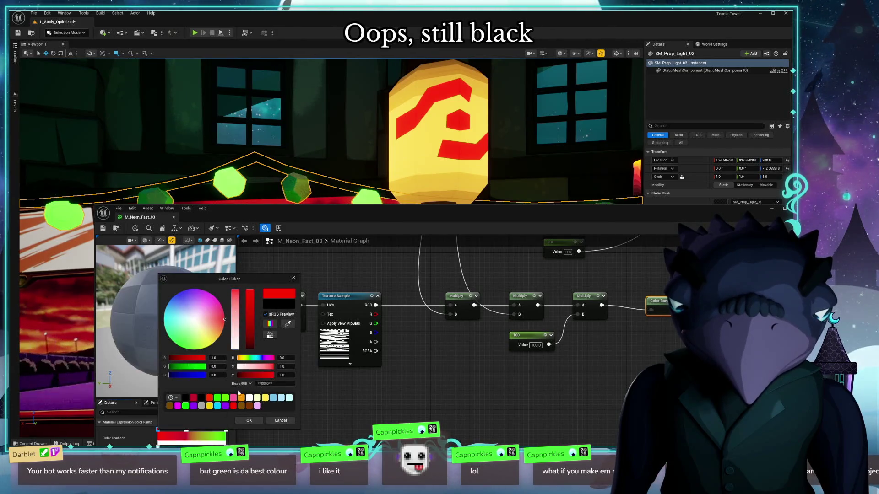
left_click(247, 421)
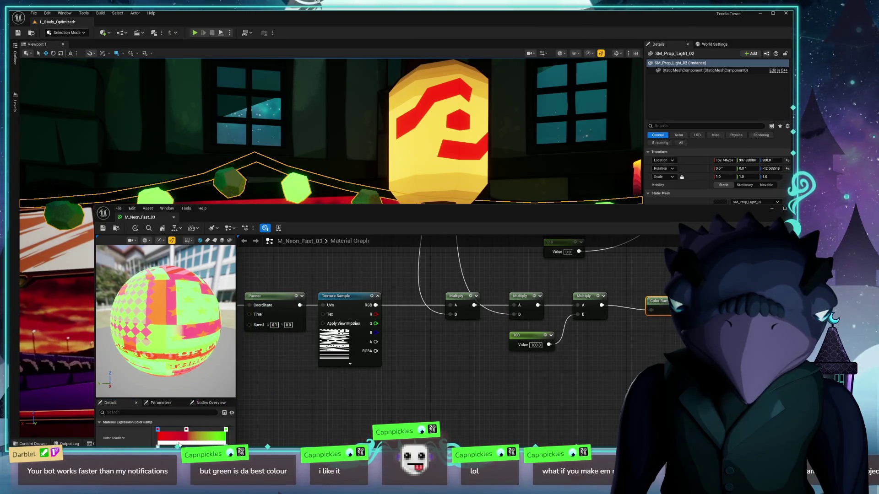
Make the middle stop pale grey and save so the lanterns glow red and green
double_click(187, 430)
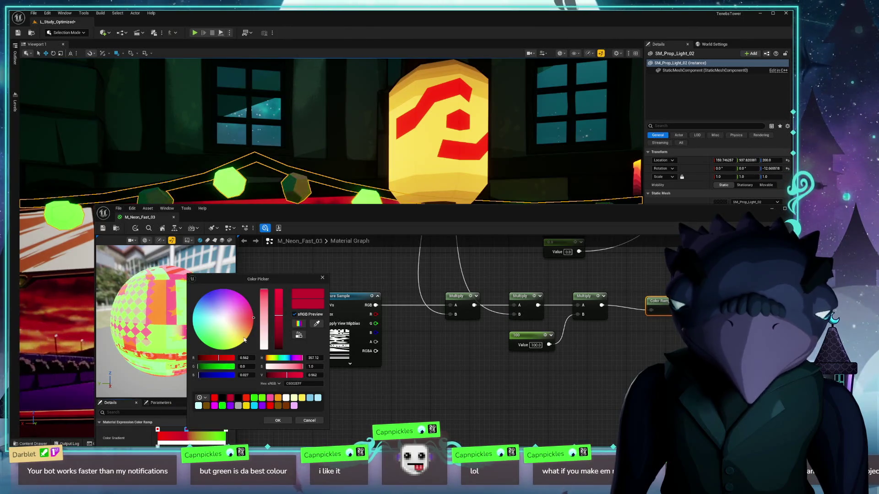
left_click(225, 323)
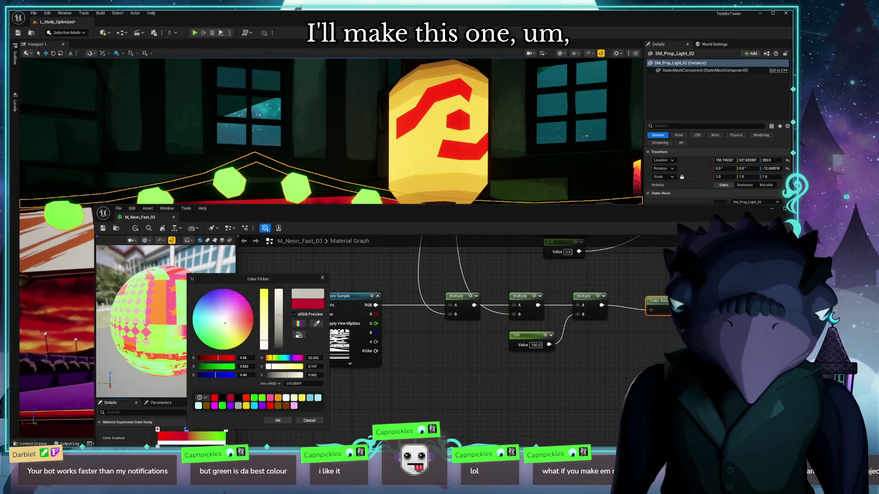
left_click(278, 421)
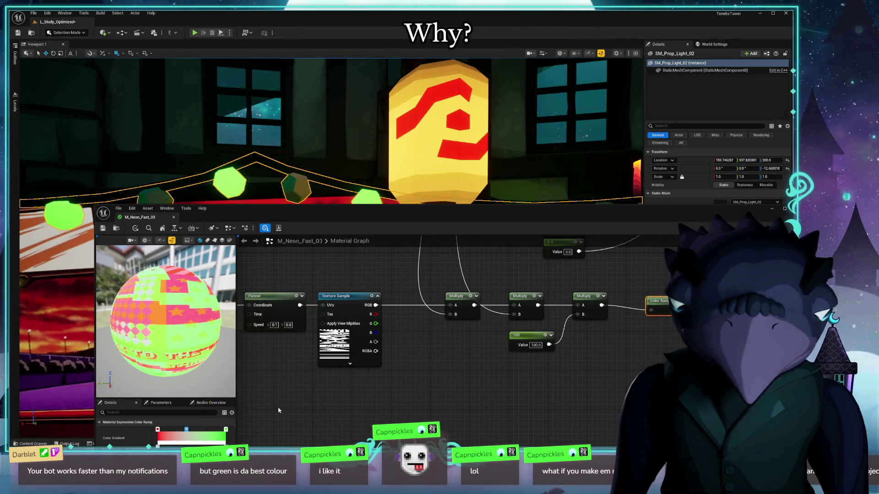
double_click(187, 430)
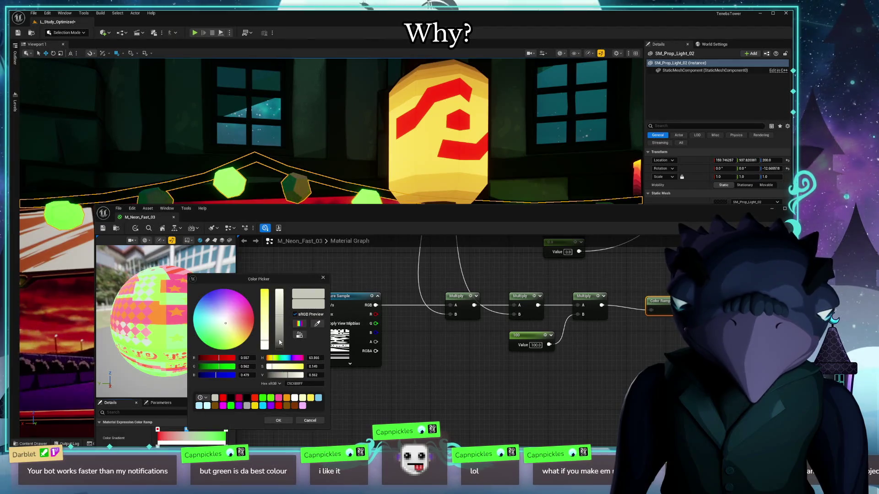
left_click(272, 422)
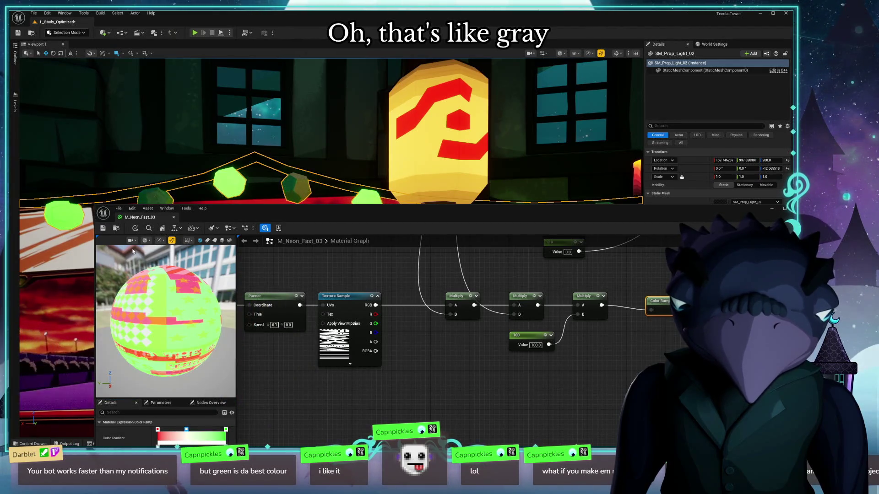
left_click(103, 230)
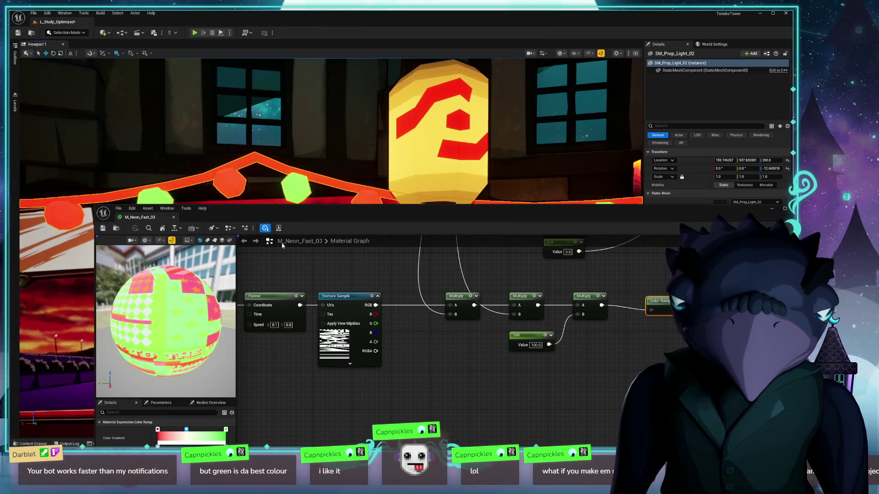
mouse_move(348, 219)
left_mouse_down()
mouse_move(313, 315)
mouse_move(308, 306)
mouse_move(355, 292)
mouse_move(296, 107)
left_mouse_up()
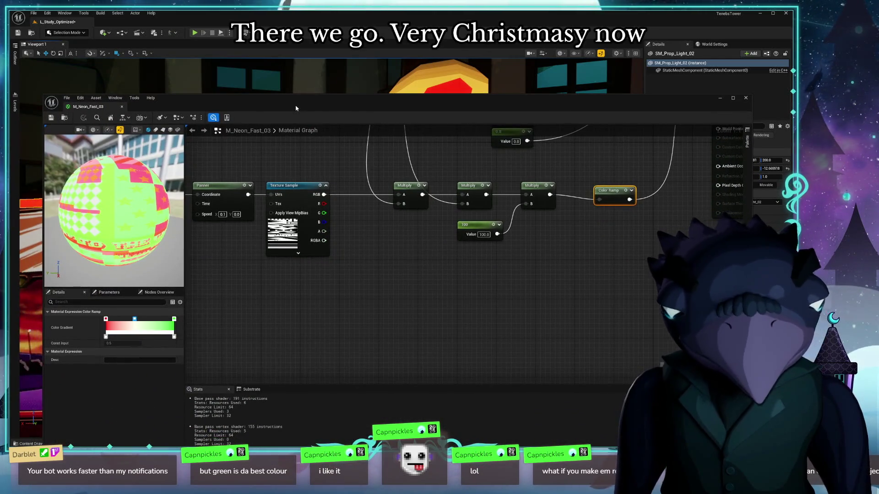
Close the M_Neon_Fast_03 editor, fly around the red and green lights, and open the Content Drawer
left_click(747, 98)
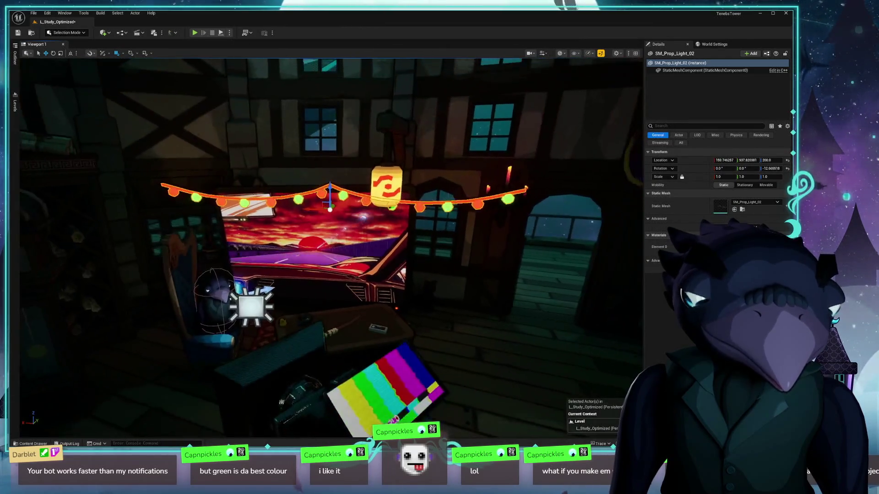
key("w")
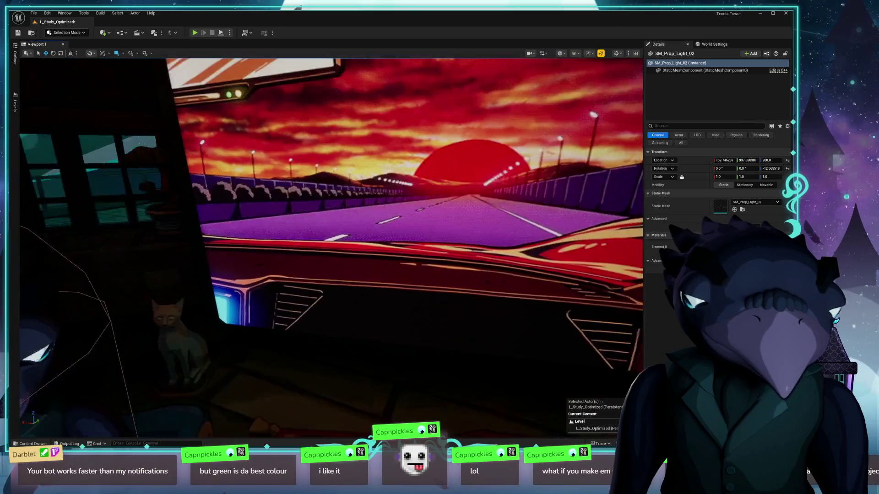
key("s")
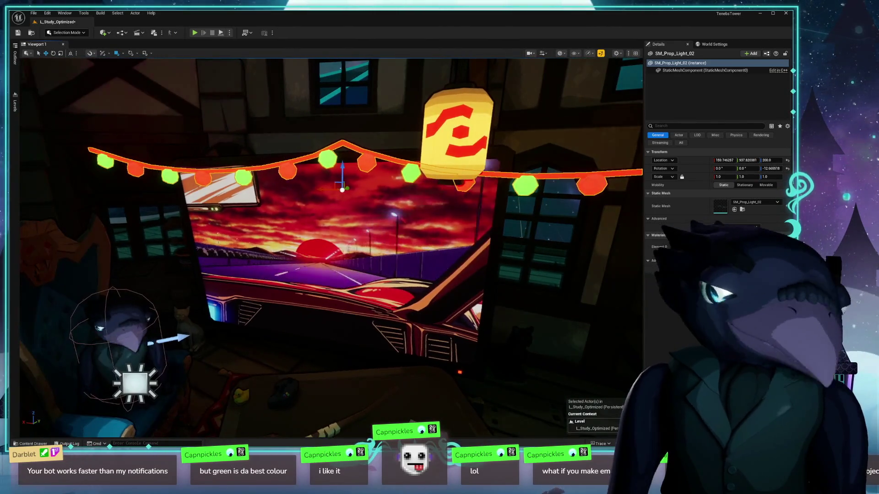
key("q")
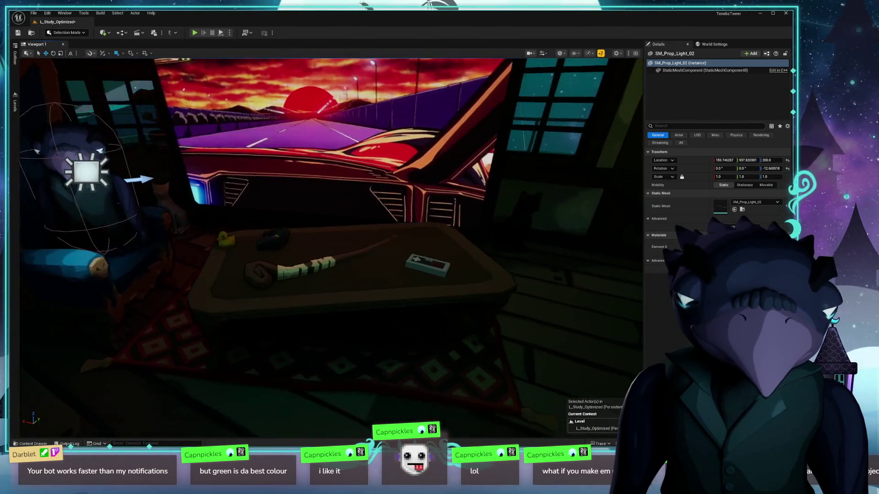
key("d")
key("ctrl+space")
scroll(41, 358, "down", 15)
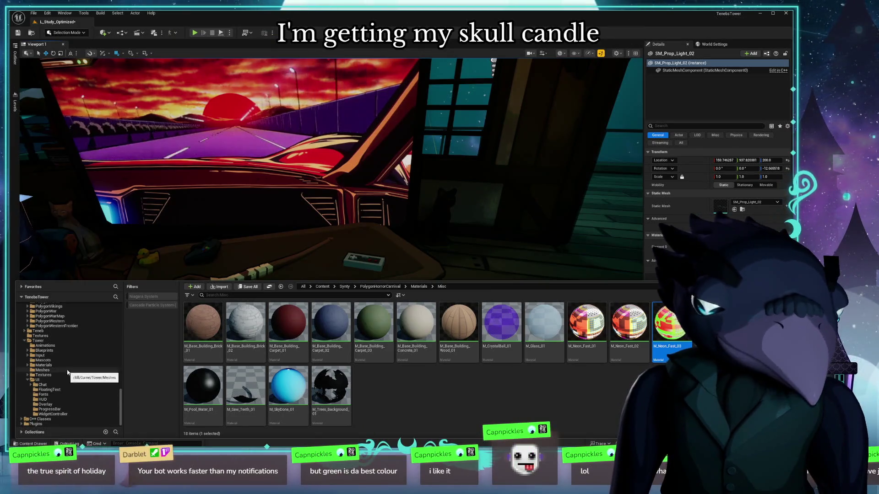
Search all project Content for 'type: mesh candle', listing the 76 candle meshes
scroll(68, 372, "up", 10)
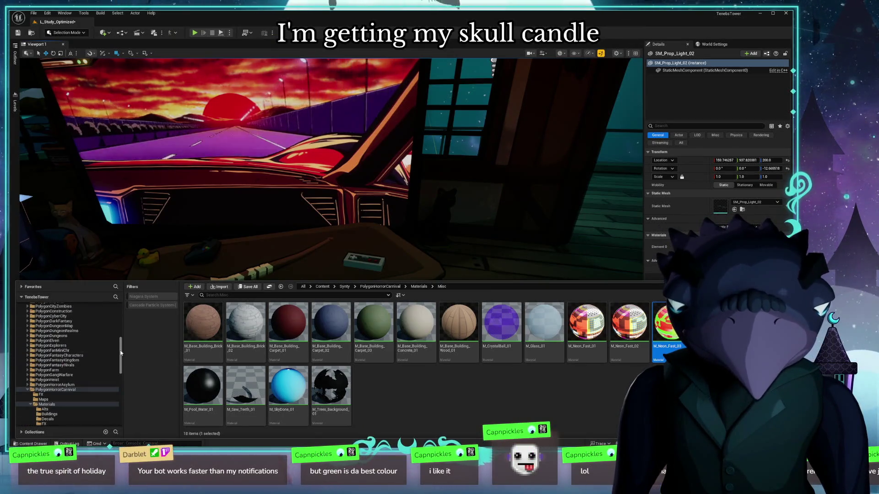
scroll(35, 322, "up", 10)
left_click(42, 311)
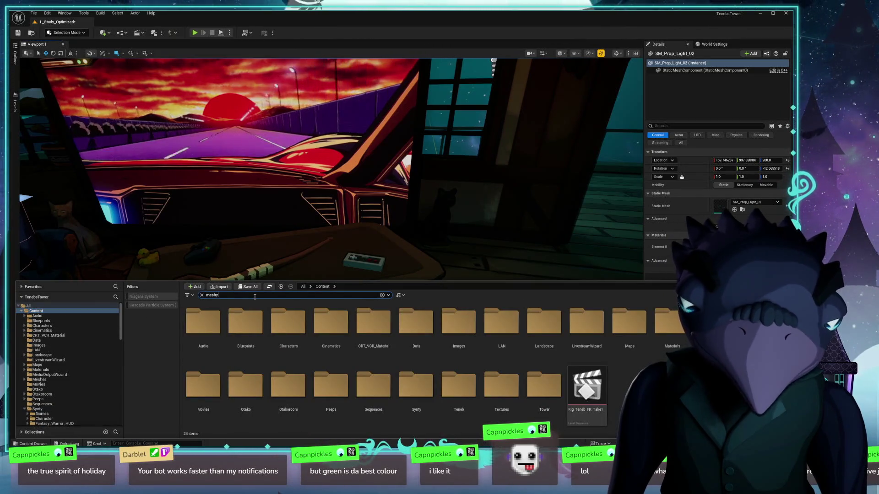
type(":")
key("BackSpace")
key("BackSpace")
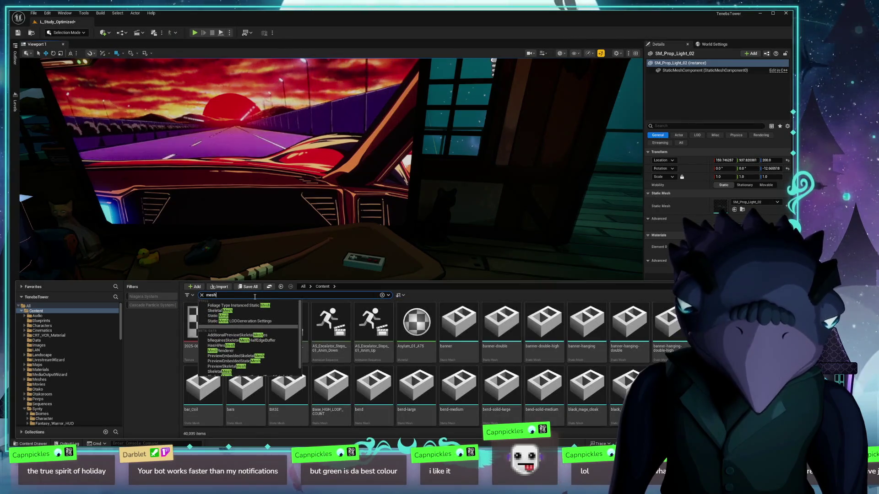
type("type: mesh")
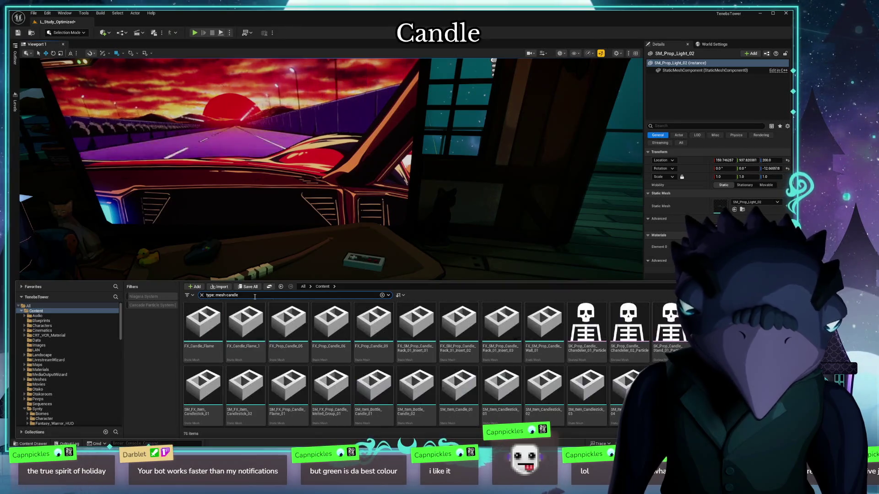
Drop SM_Item_SkullCandle_01 onto the table next to the game controller
mouse_move(546, 218)
left_mouse_down()
mouse_move(383, 247)
mouse_move(414, 262)
mouse_move(370, 266)
left_mouse_up()
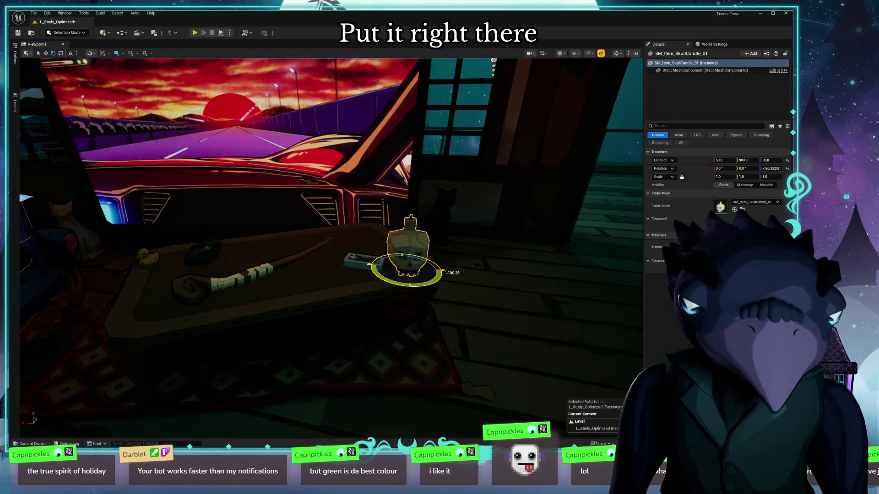
left_click_drag(434, 279, 447, 290)
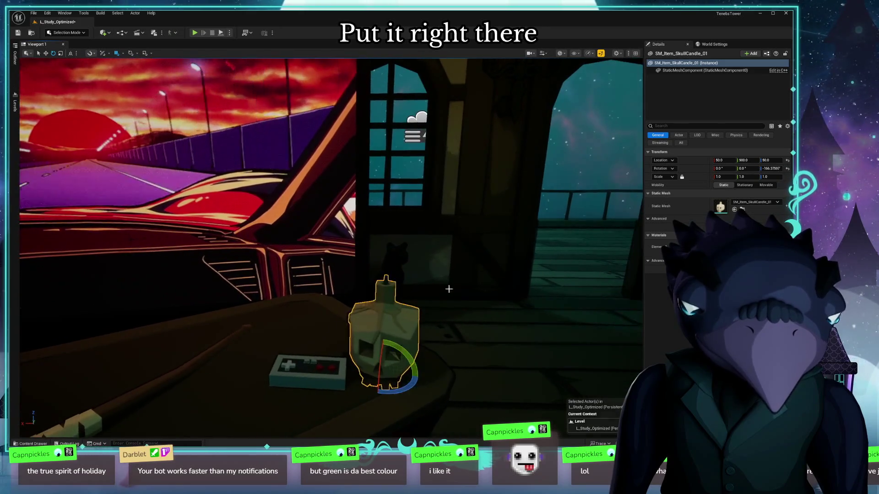
key("ctrl+space")
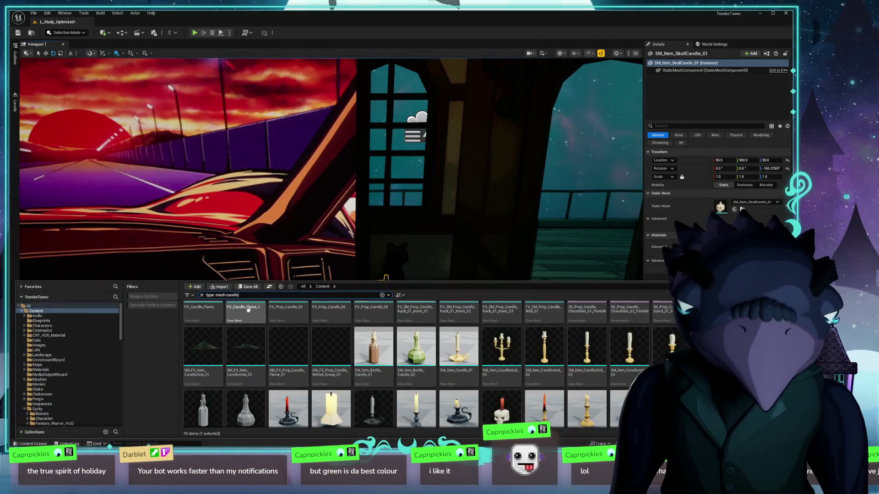
Search for 'fx candle' and preview the FX_Candle_Flame_Vert_01 Niagara system
key("BackSpace")
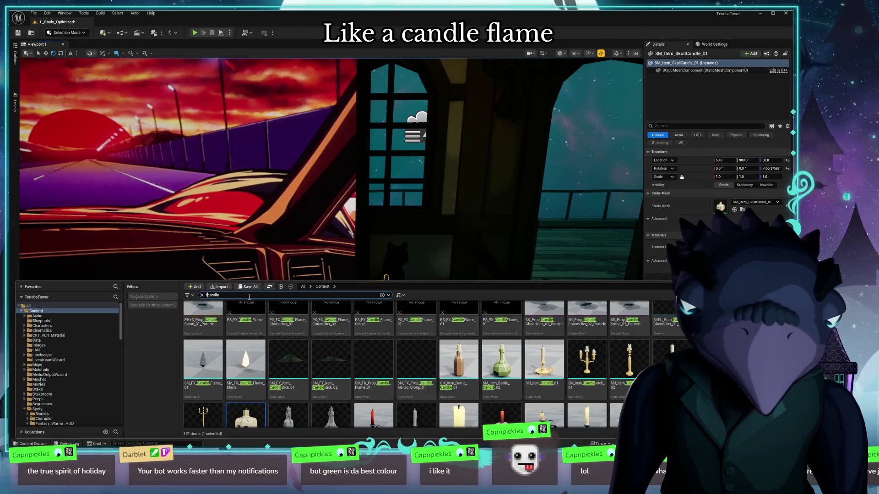
type("fx")
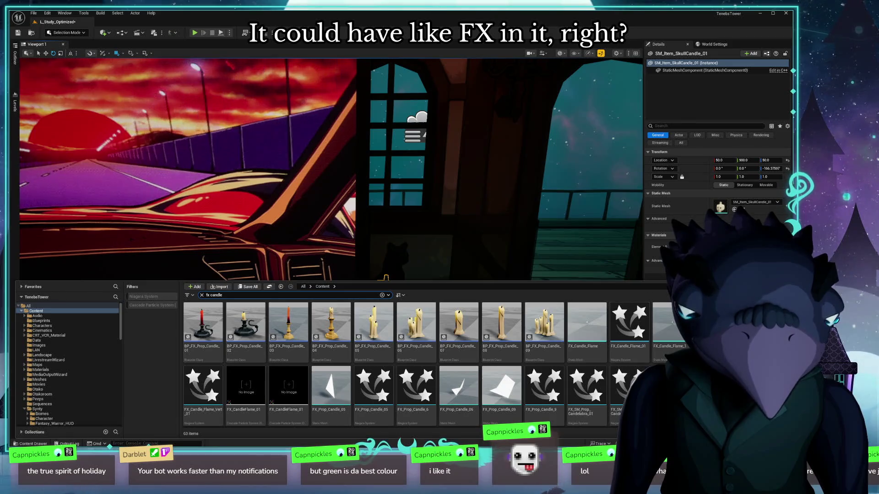
scroll(650, 342, "down", 1)
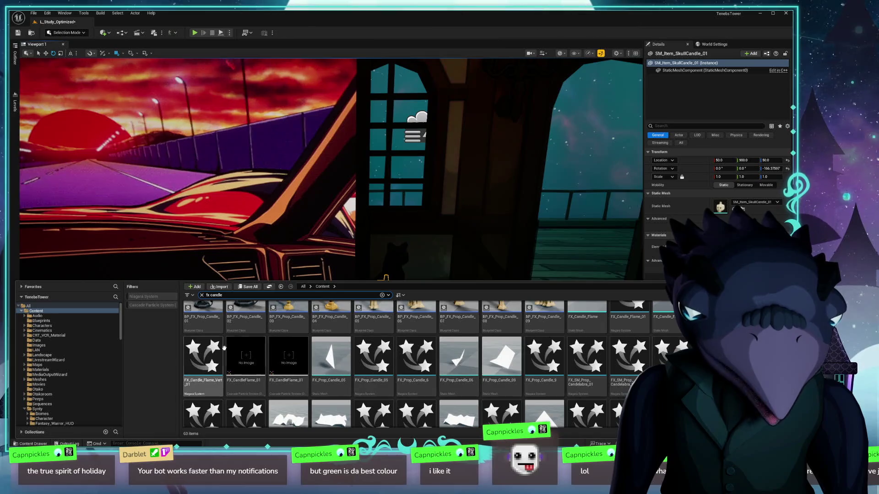
double_click(212, 371)
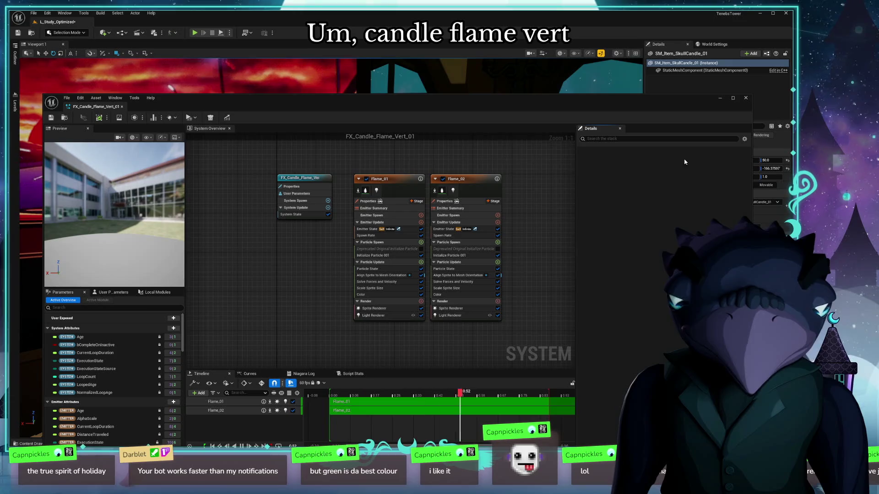
left_click(745, 99)
key("ctrl+space")
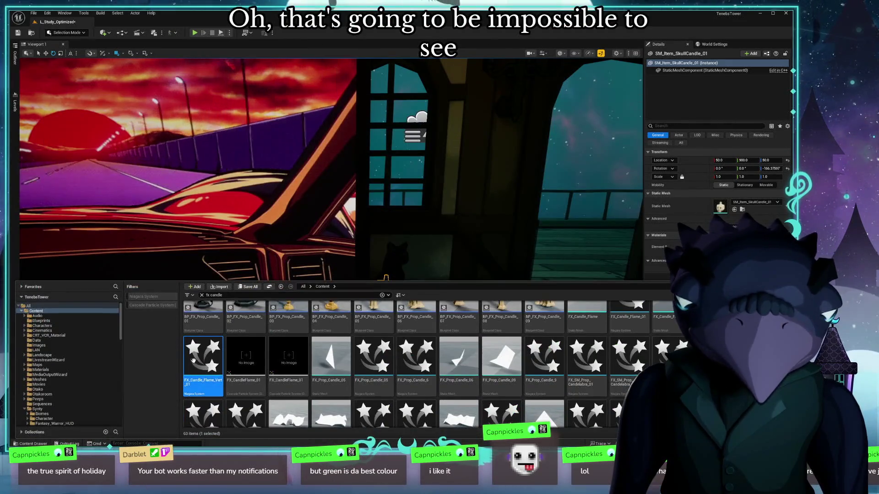
Place FX_Candle_Flame_Vert_01 on the skull candle's wick at about Z 86.3 and preview it in game view
left_click_drag(193, 361, 381, 345)
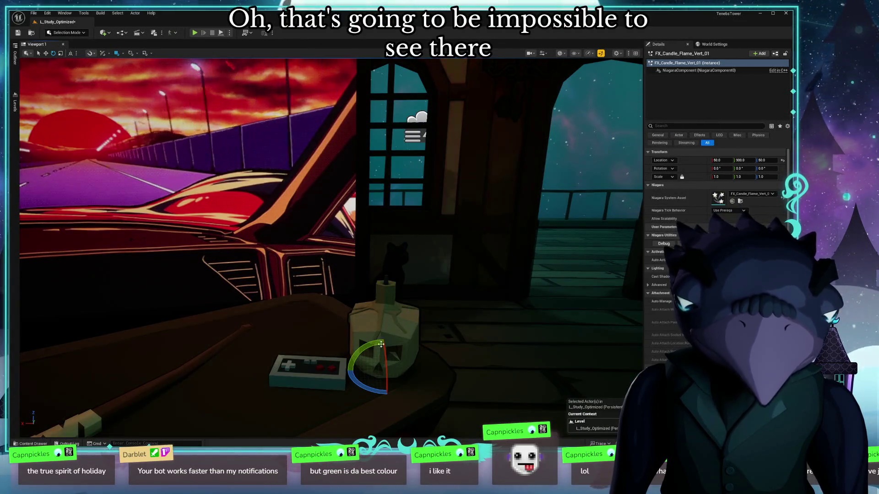
left_click_drag(382, 354, 388, 270)
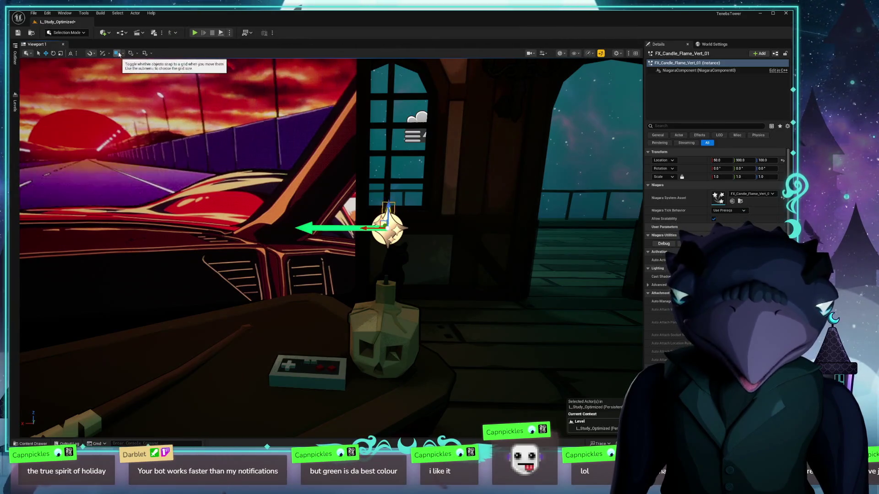
left_click_drag(389, 209, 386, 252)
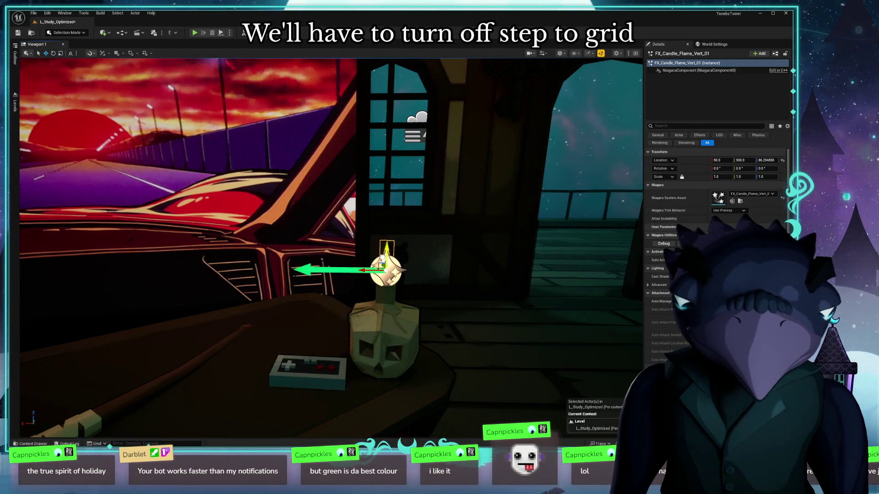
key("g")
left_click_drag(495, 307, 275, 296)
key("g")
left_click(170, 239)
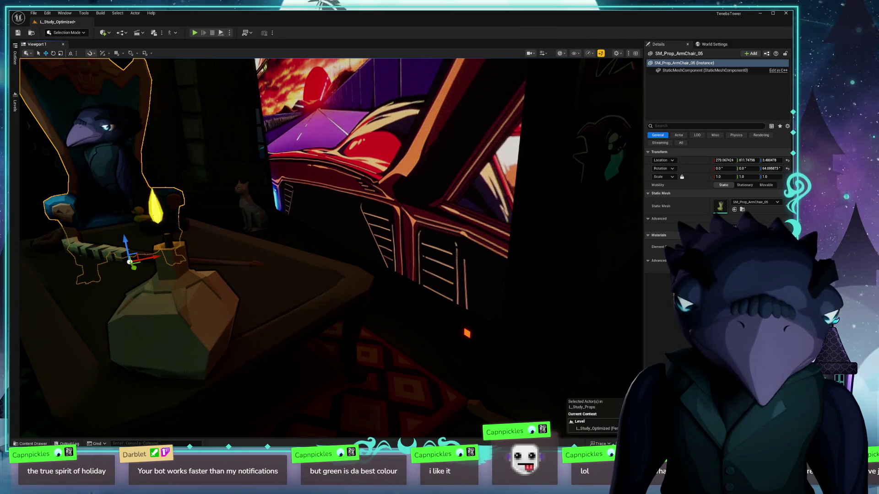
Find FX_Candle_Flame_Vert_01 in the Outliner's actor list and focus the viewport on it
left_click(157, 220)
key("f")
left_click_drag(320, 275, 257, 275)
left_click(15, 57)
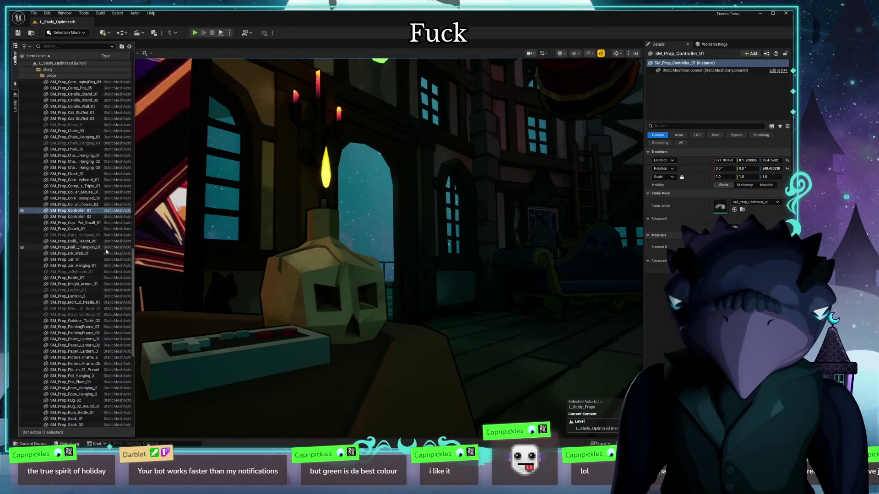
left_click_drag(133, 263, 126, 376)
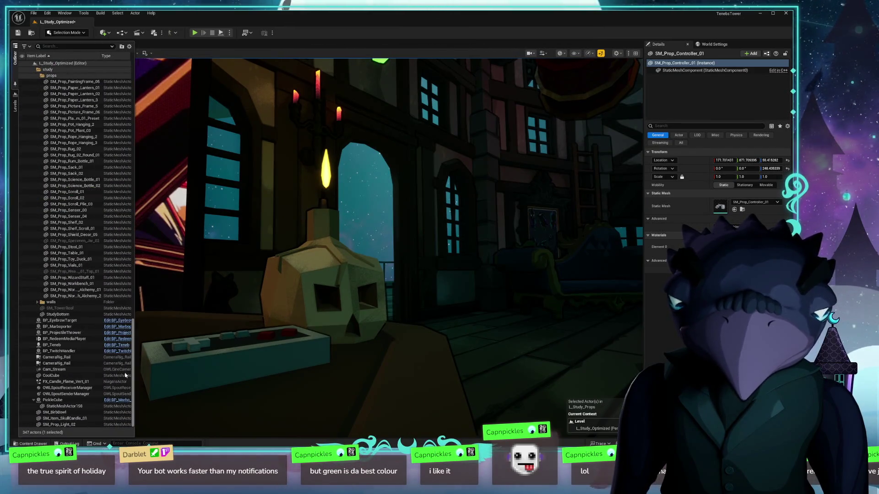
left_click(70, 419)
double_click(64, 381)
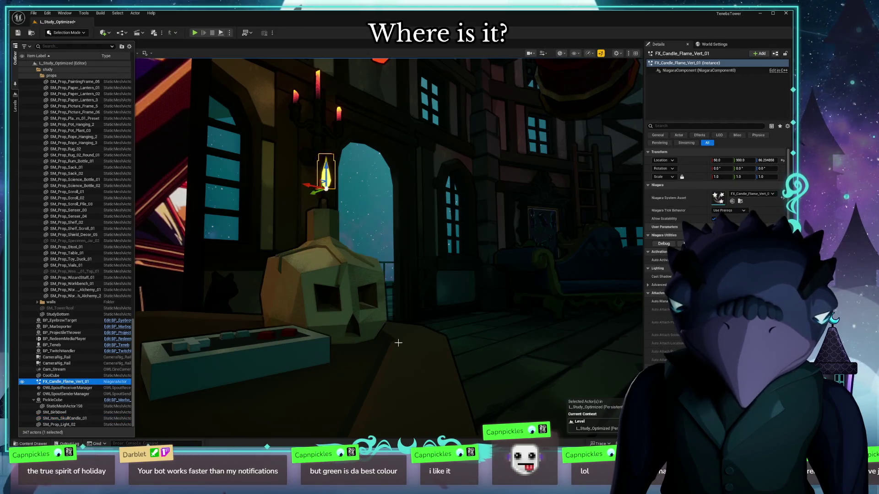